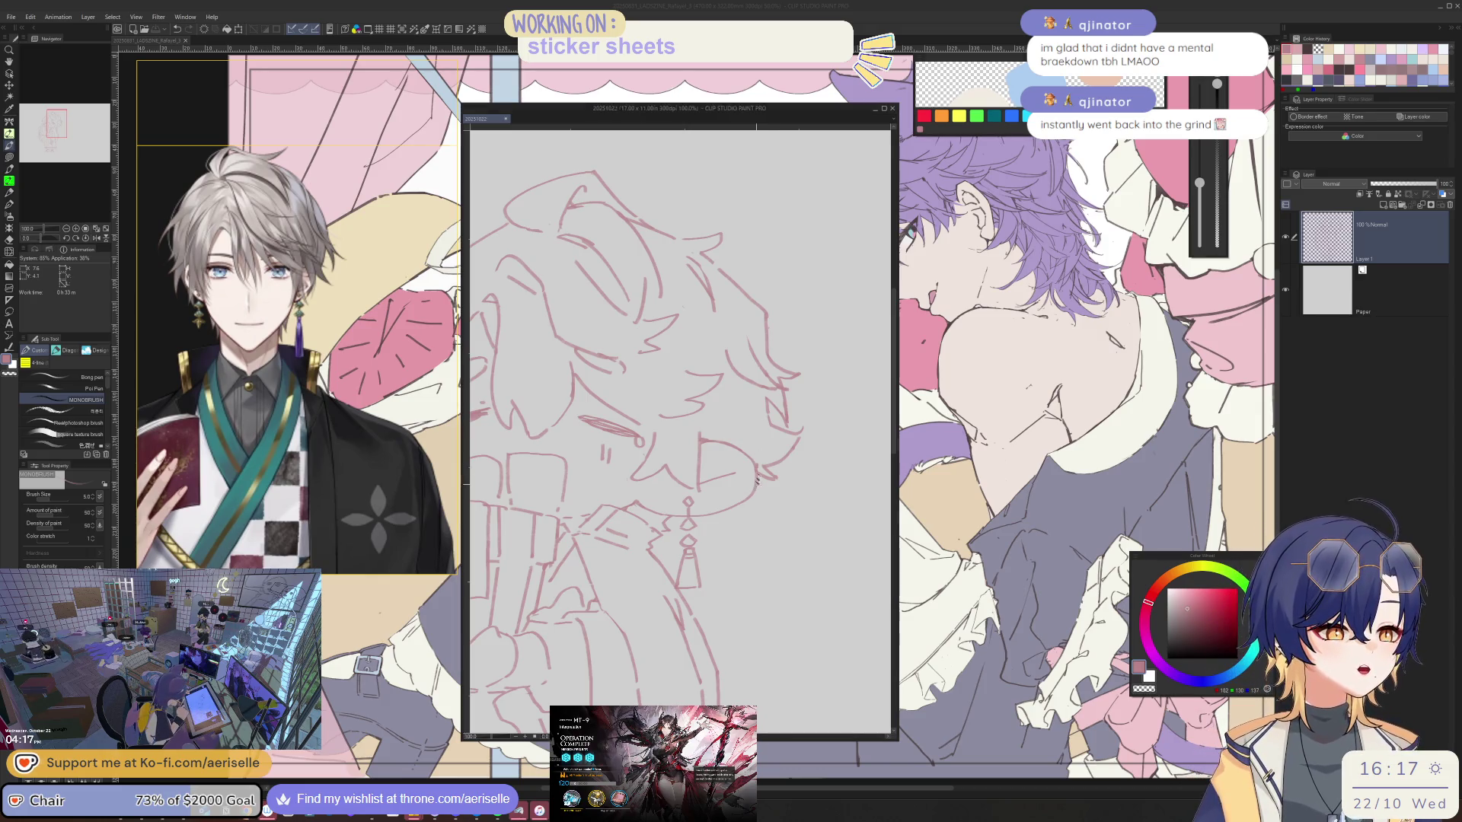
pyautogui.scroll(-3, 757, 459)
# - Lasso a section of the face strokes and nudge it into place, then deselect
pyautogui.moveTo(743, 434); pyautogui.dragTo(788, 471)
pyautogui.press('h')
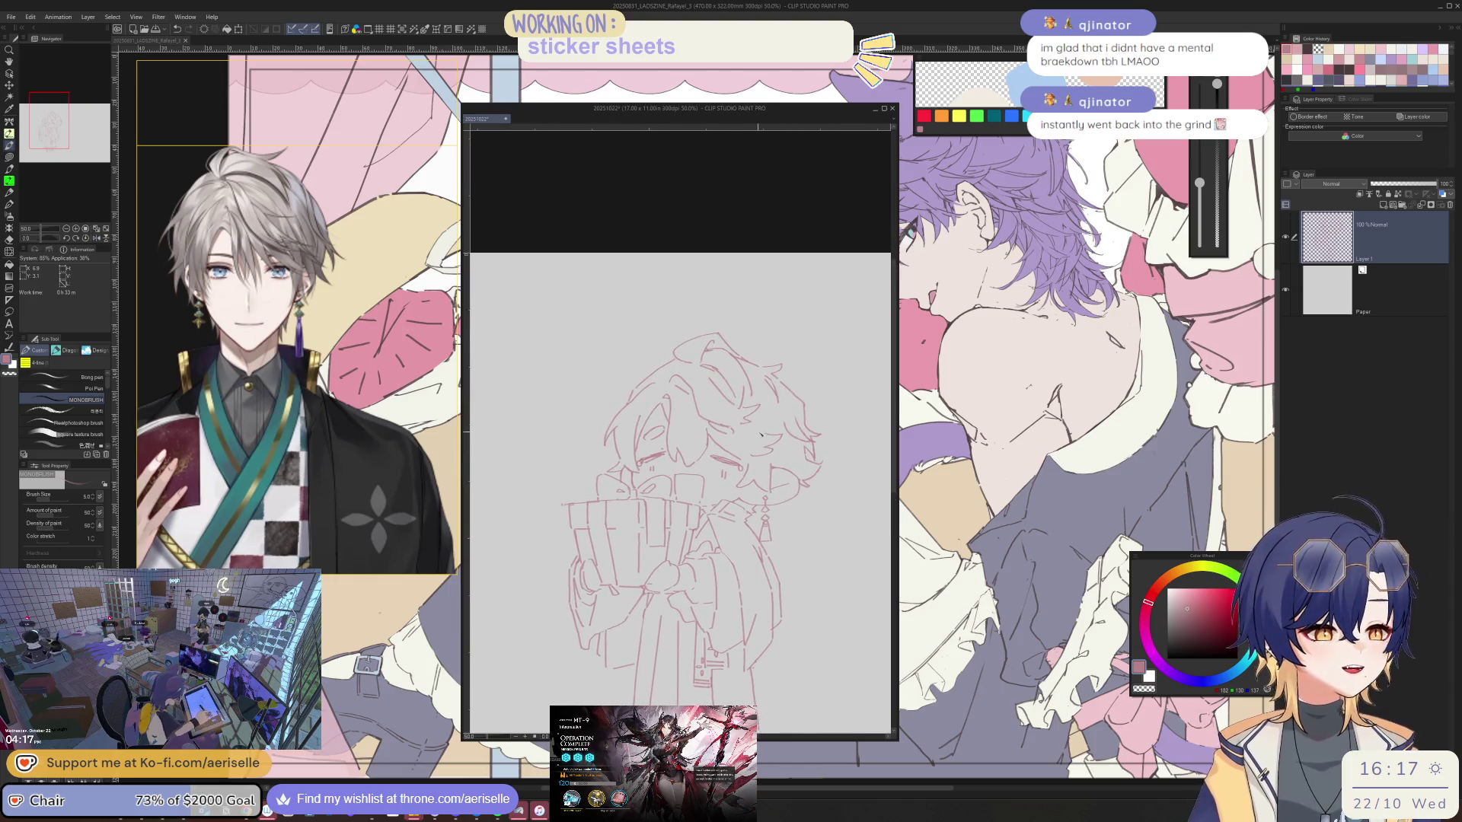
pyautogui.scroll(4, 761, 435)
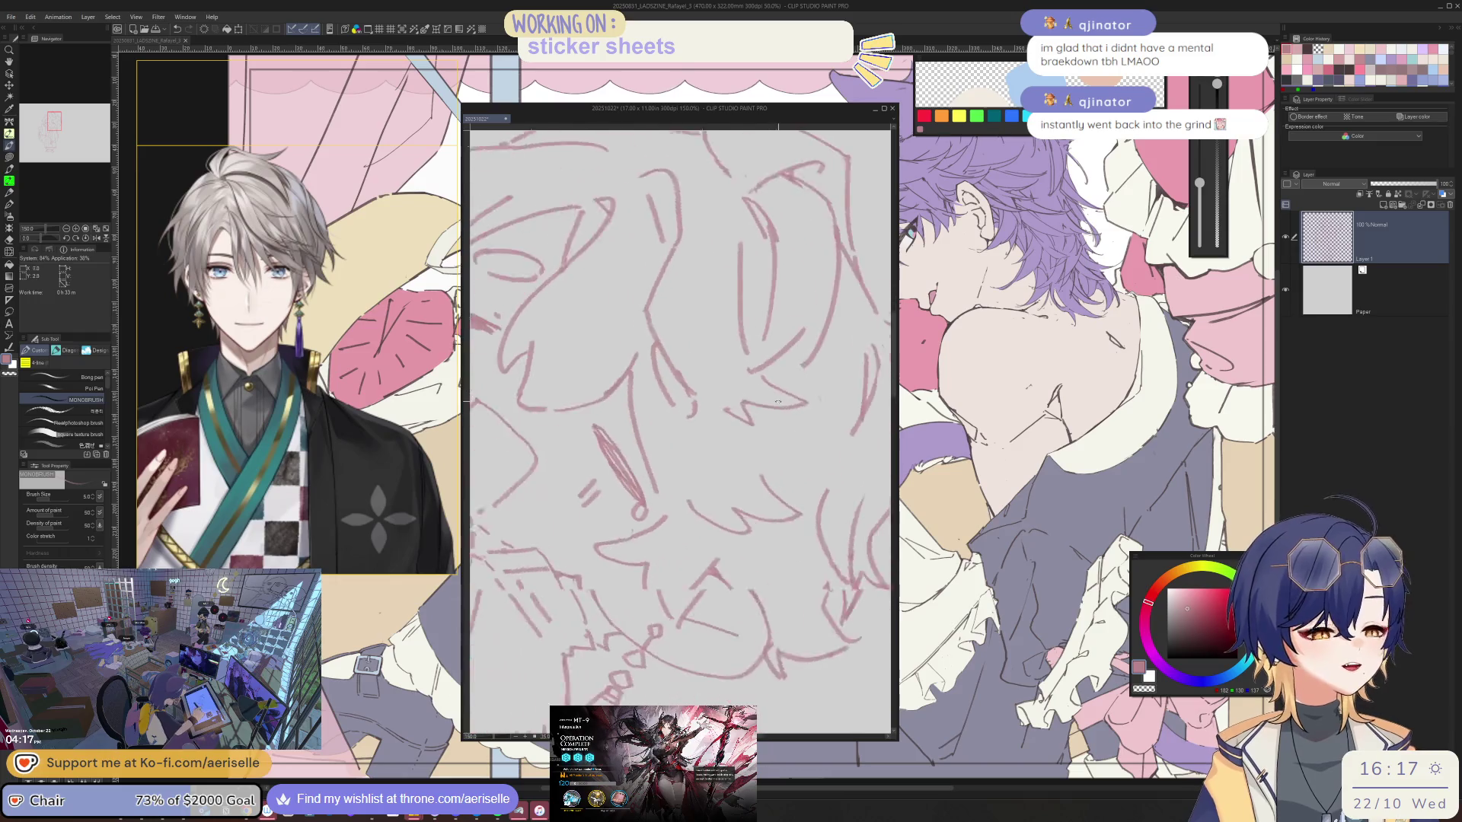
pyautogui.moveTo(718, 494); pyautogui.dragTo(686, 435)
pyautogui.press('m')
pyautogui.moveTo(754, 560)
pyautogui.mouseDown()
pyautogui.moveTo(780, 486)
pyautogui.moveTo(754, 548)
pyautogui.mouseUp()
pyautogui.press('k')
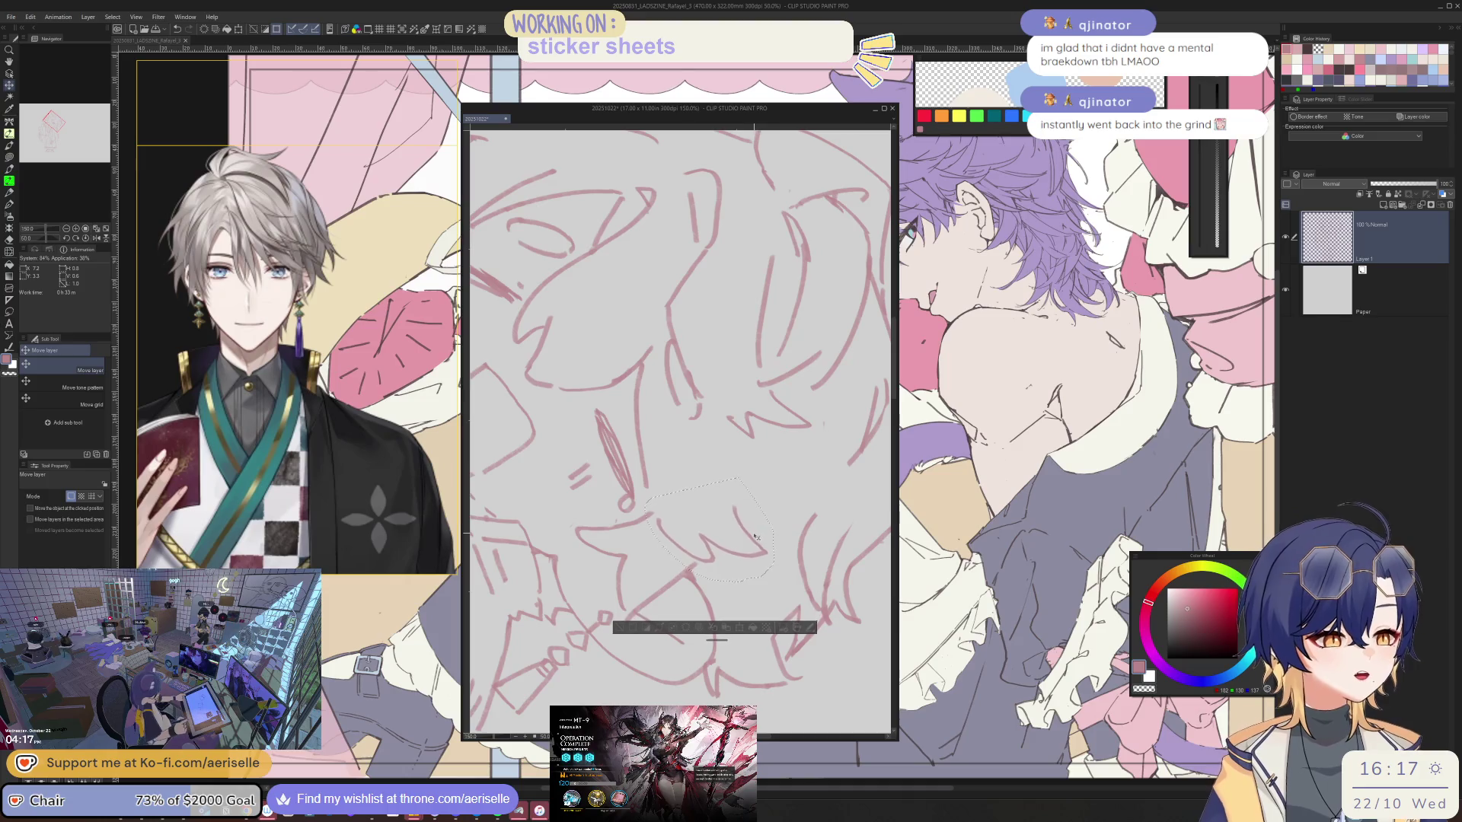
pyautogui.scroll(-3, 755, 548)
pyautogui.moveTo(800, 457); pyautogui.dragTo(788, 480)
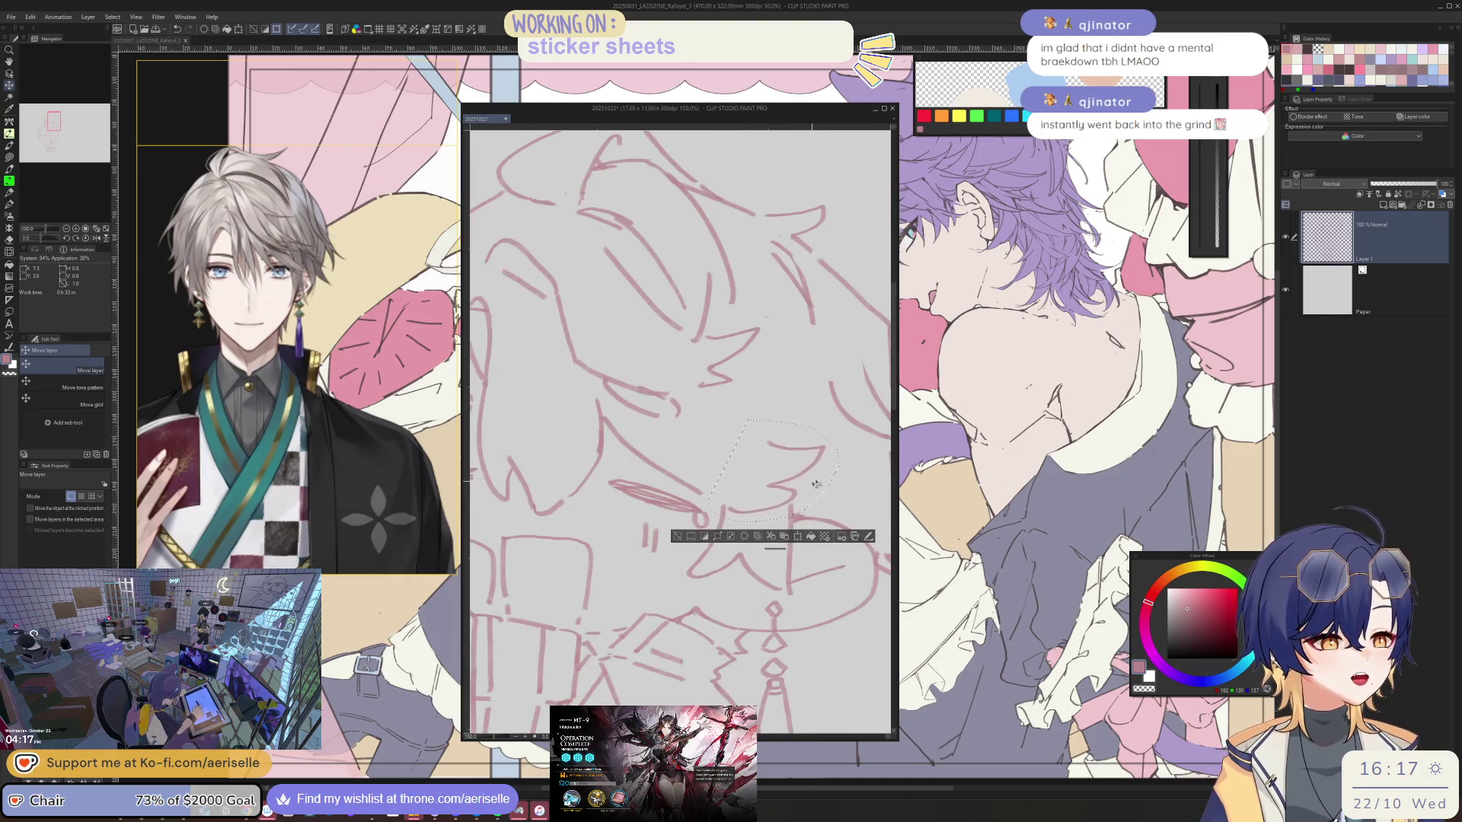
pyautogui.hotkey('ctrl', 'd')
# - Draw long extra hair strands on the right side of the chibi's head with the pen
pyautogui.moveTo(697, 520); pyautogui.dragTo(685, 342)
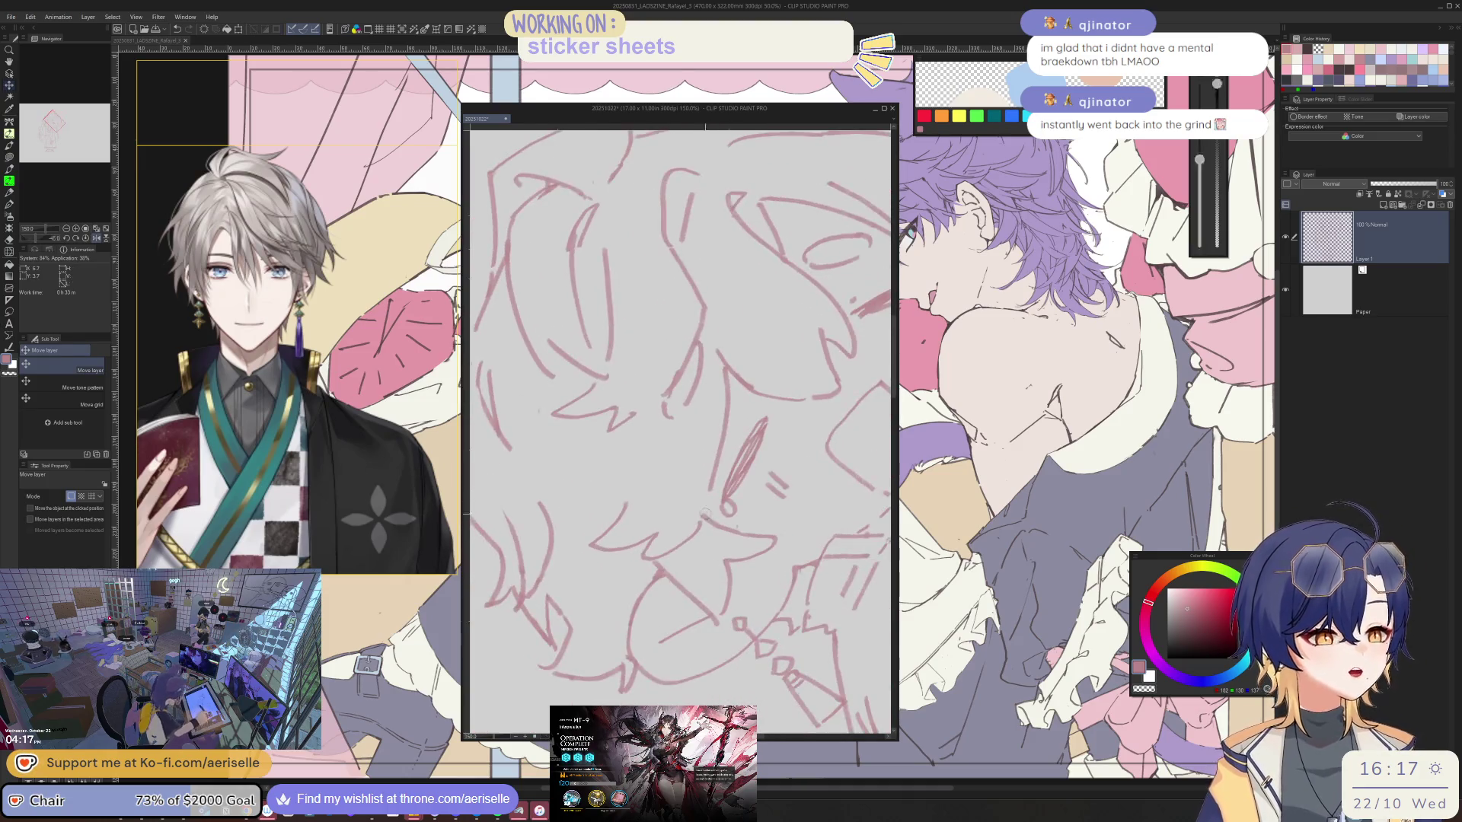
pyautogui.press('b')
pyautogui.scroll(-4, 709, 503)
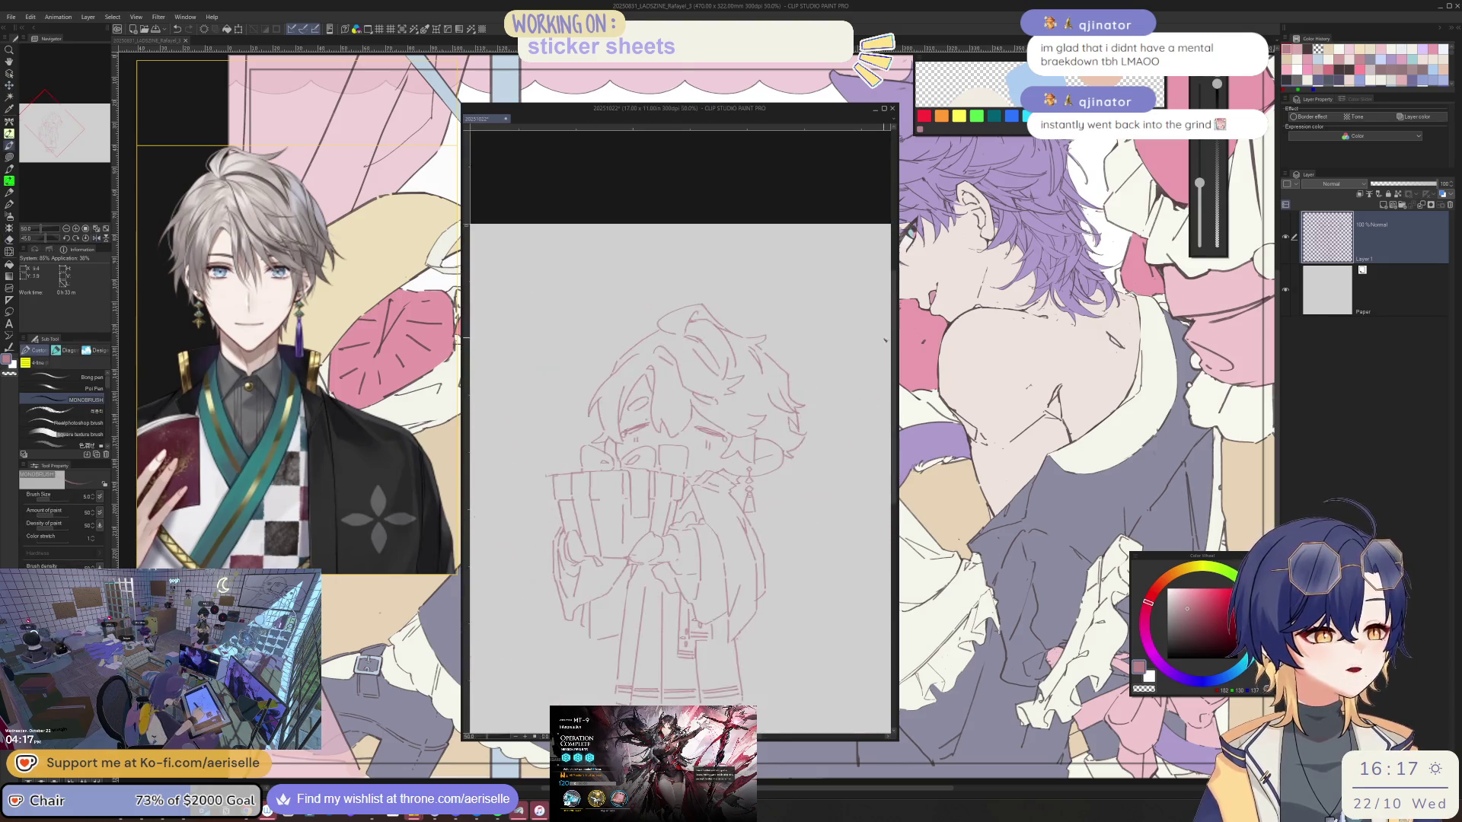
pyautogui.moveTo(797, 471)
pyautogui.mouseDown()
pyautogui.moveTo(791, 524)
pyautogui.moveTo(640, 457)
pyautogui.mouseUp()
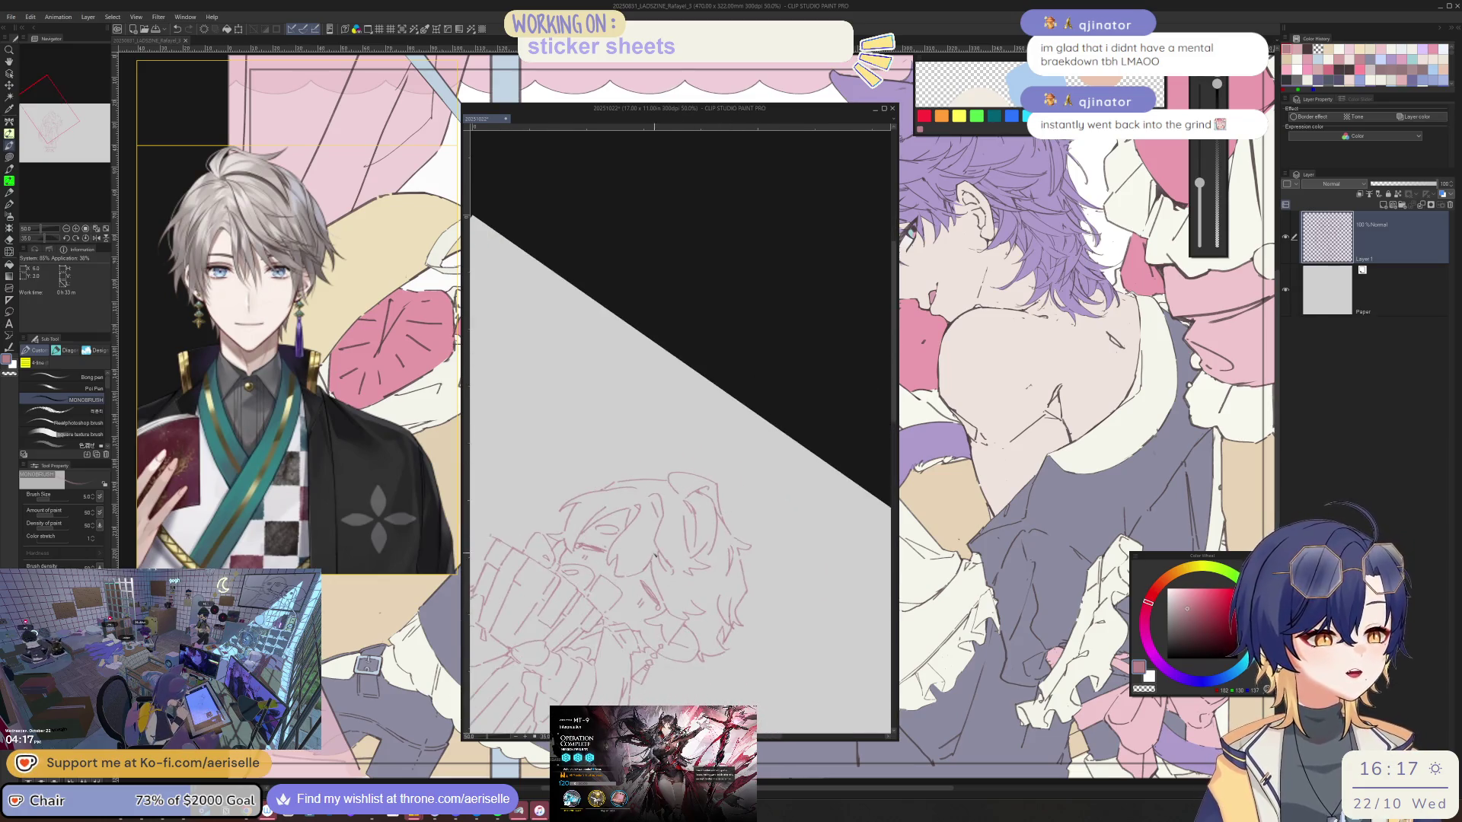
pyautogui.press('p')
pyautogui.scroll(1, 674, 503)
pyautogui.press('b')
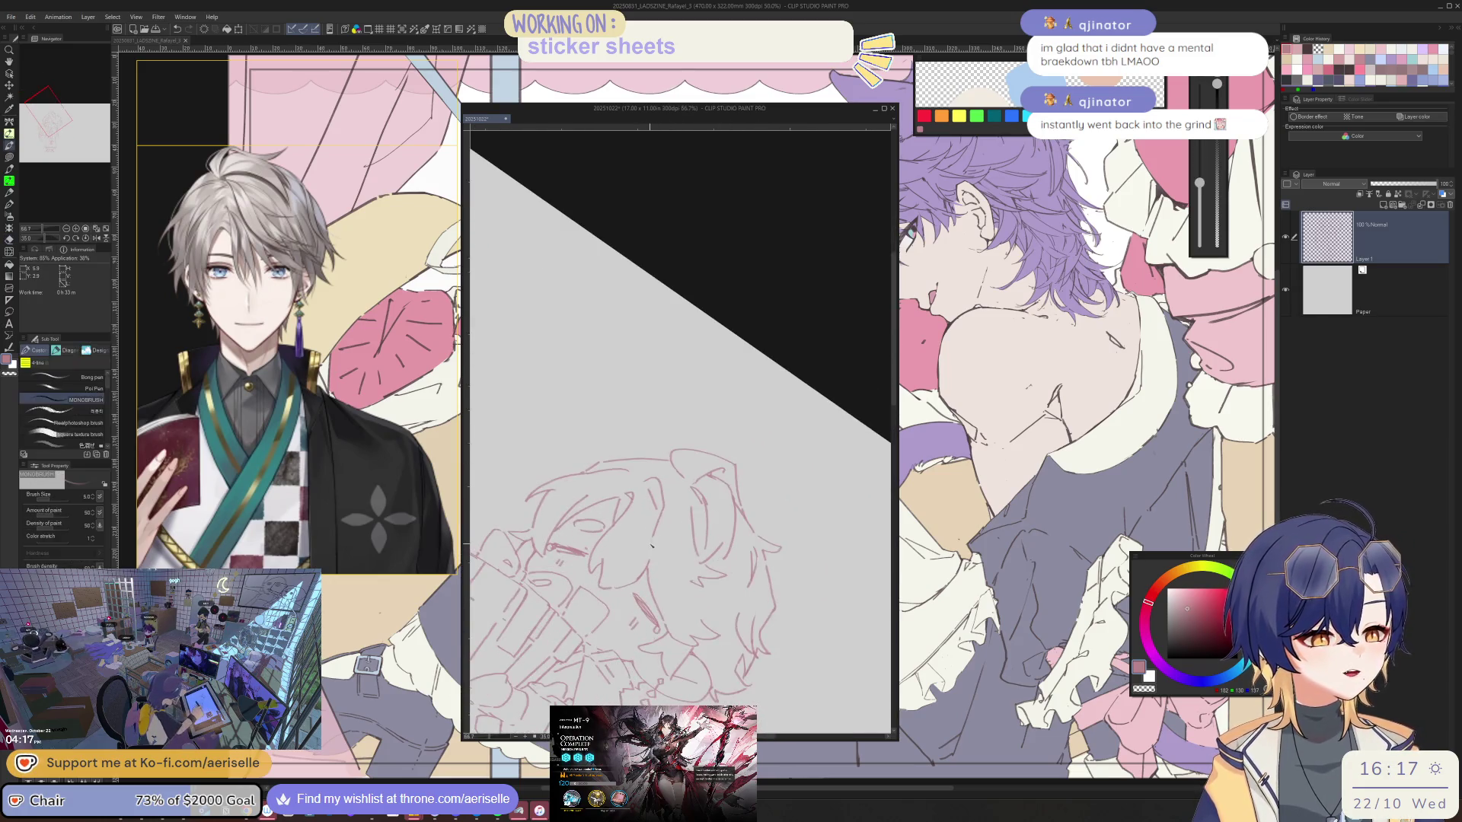
pyautogui.hotkey('ctrl', '@')
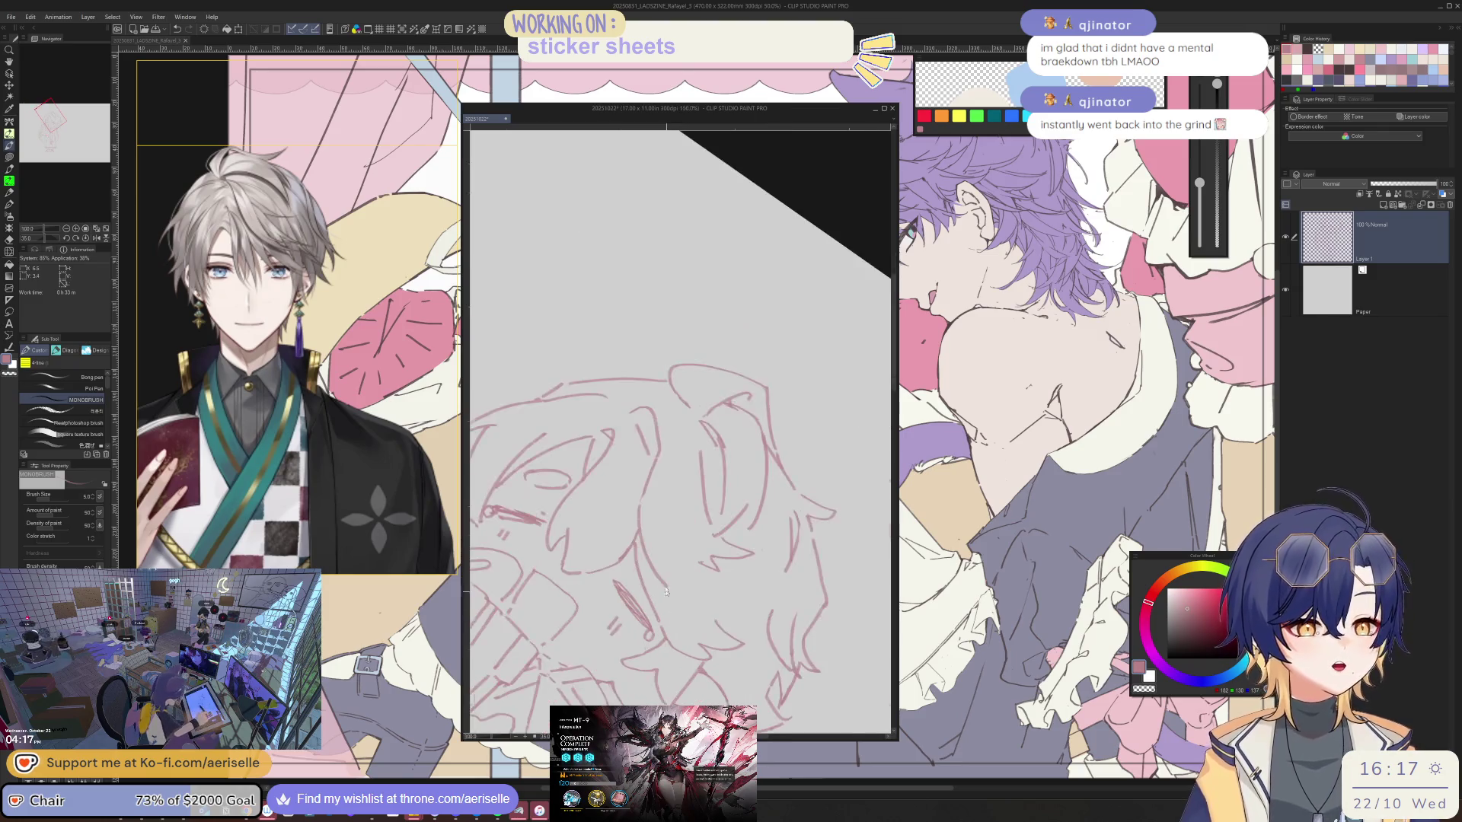
pyautogui.scroll(3, 685, 457)
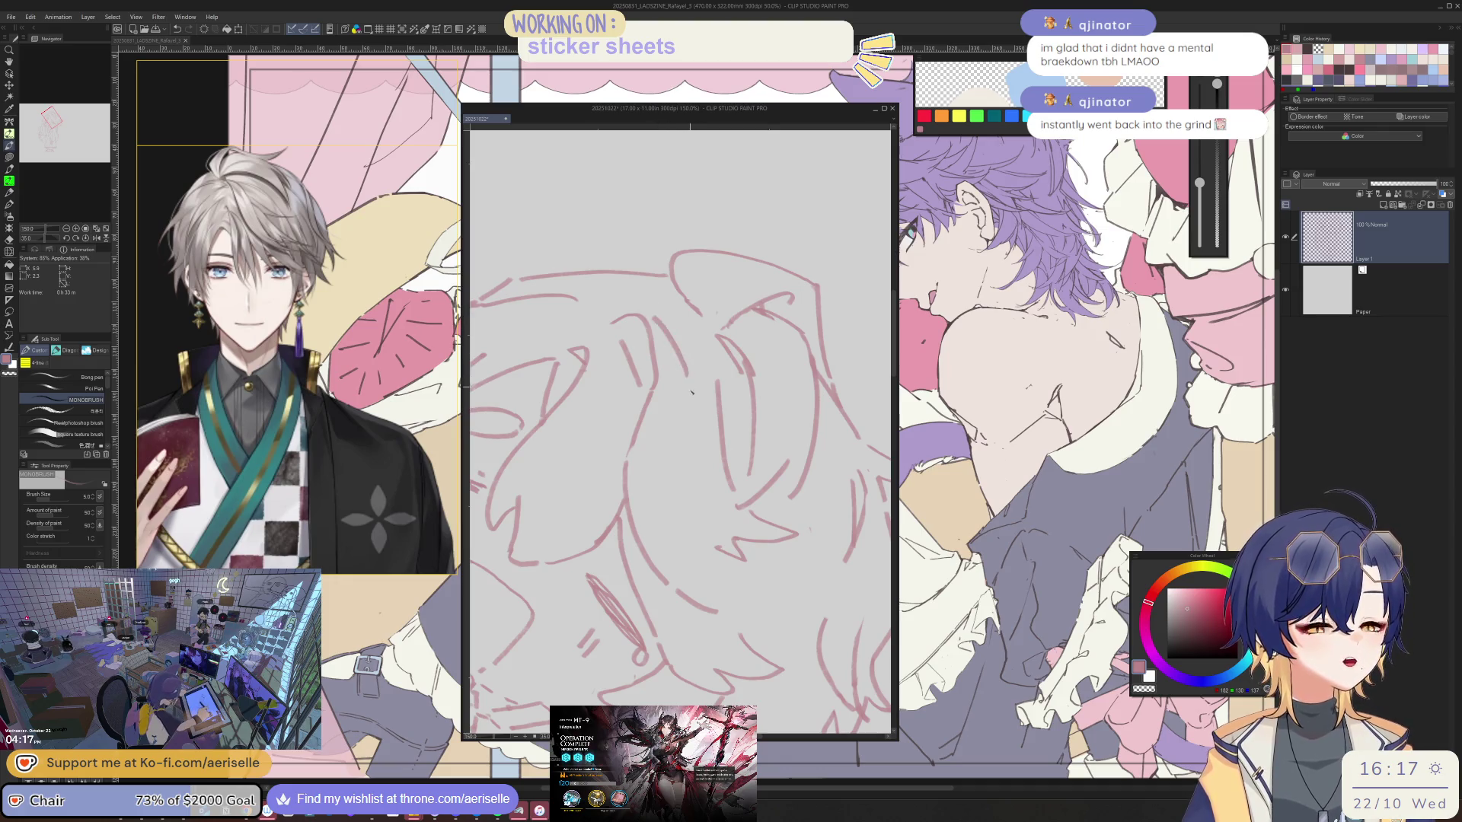
pyautogui.moveTo(670, 333)
pyautogui.mouseDown()
pyautogui.moveTo(699, 421)
pyautogui.moveTo(717, 576)
pyautogui.moveTo(739, 610)
pyautogui.mouseUp()
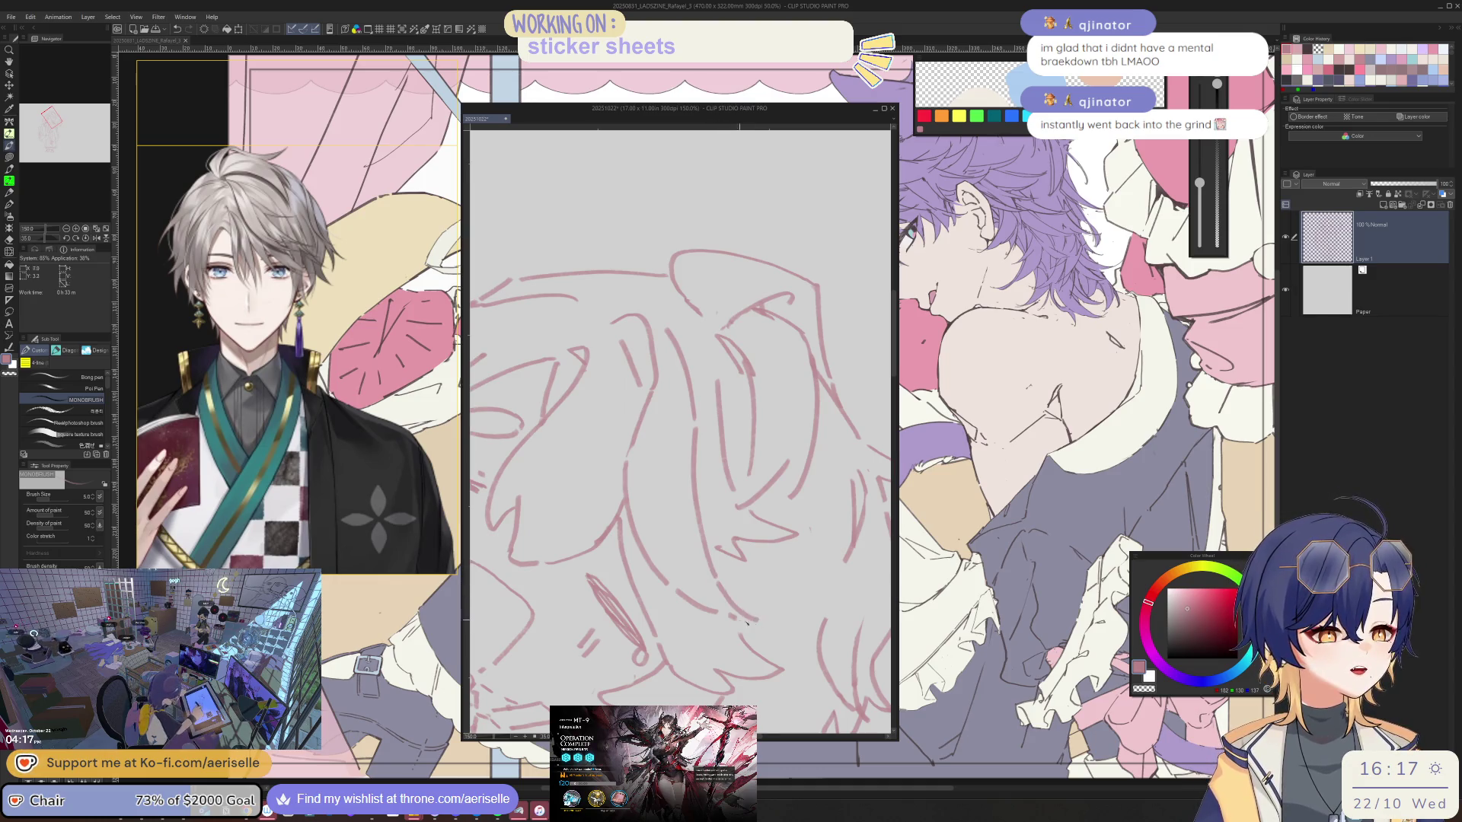
pyautogui.press('-')
pyautogui.press('-')
pyautogui.press('e')
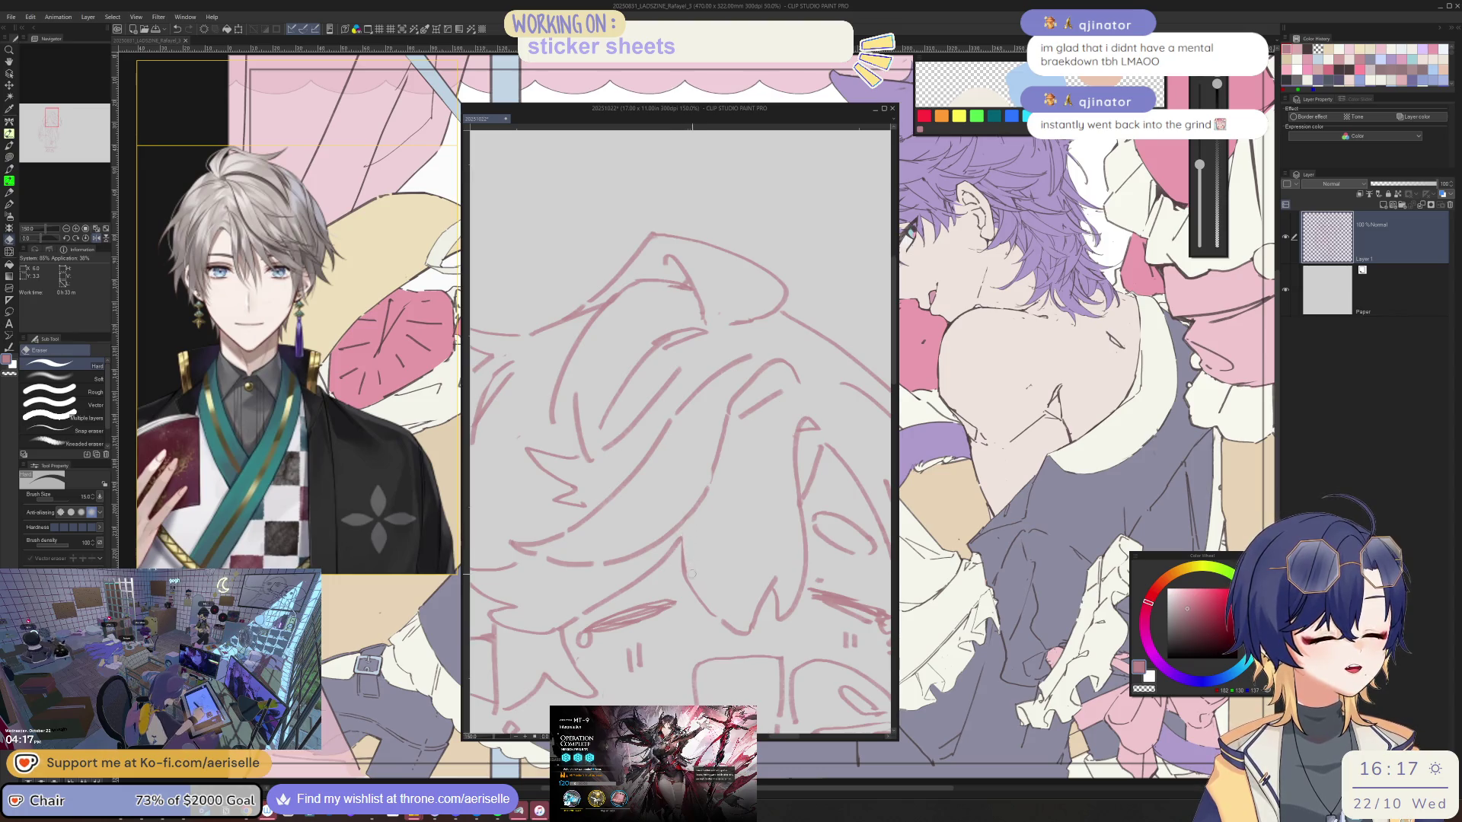
pyautogui.press('p')
pyautogui.hotkey('ctrl', '0')
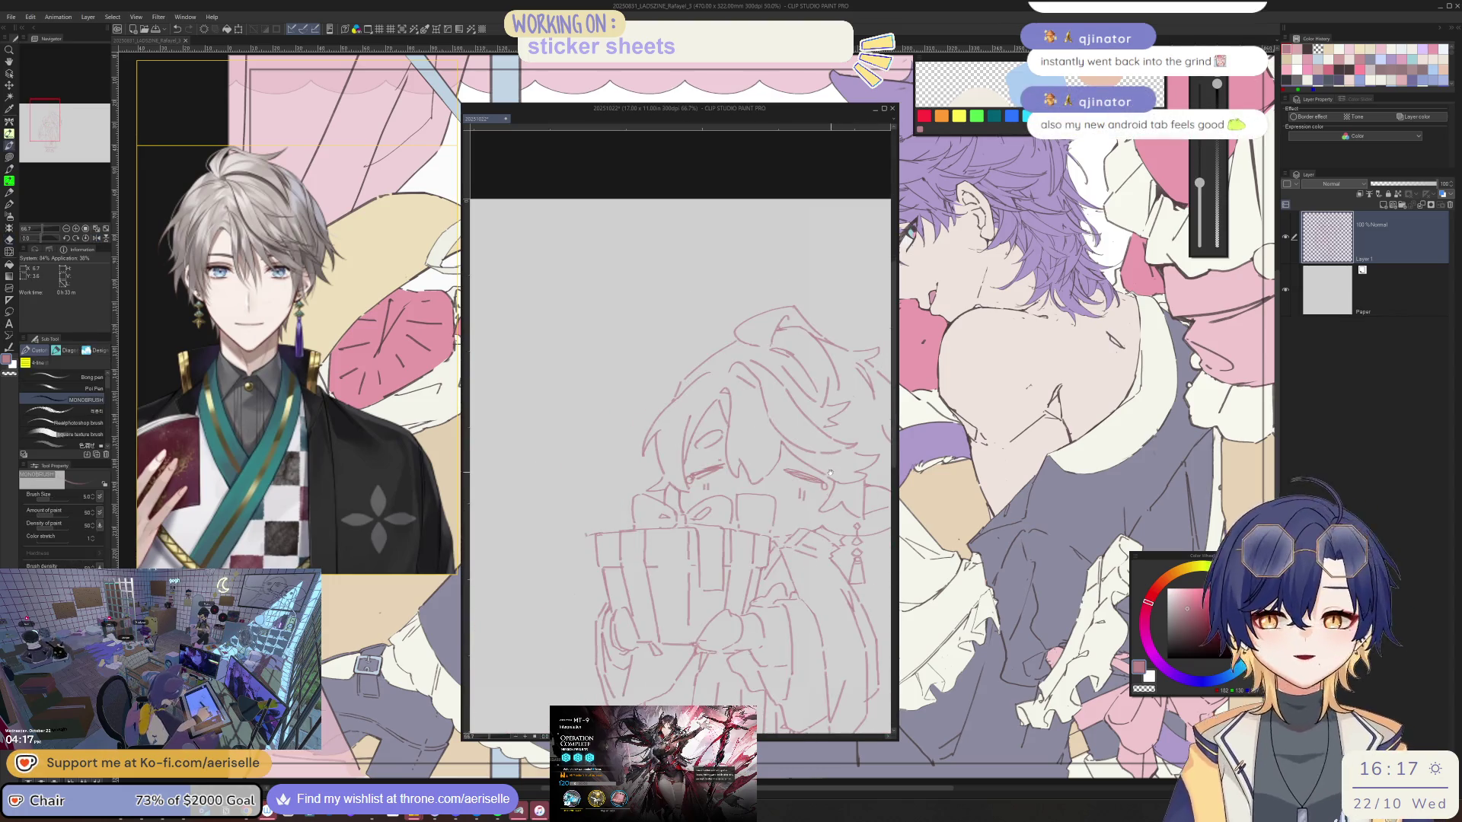
# - Tilt the canvas and draw a small floating petal beside the figure
pyautogui.moveTo(829, 472); pyautogui.dragTo(749, 484)
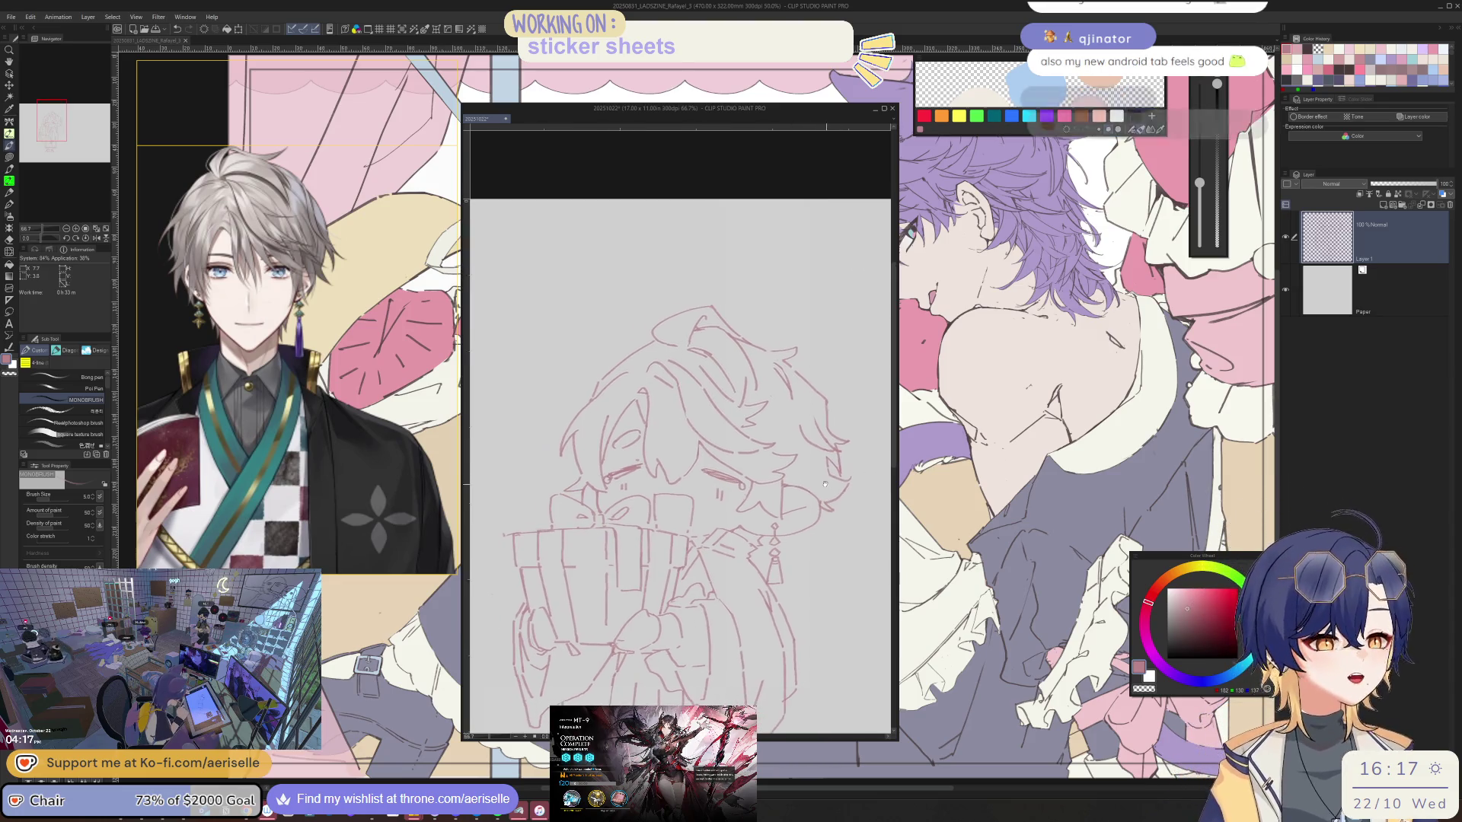
pyautogui.moveTo(686, 480); pyautogui.dragTo(743, 401)
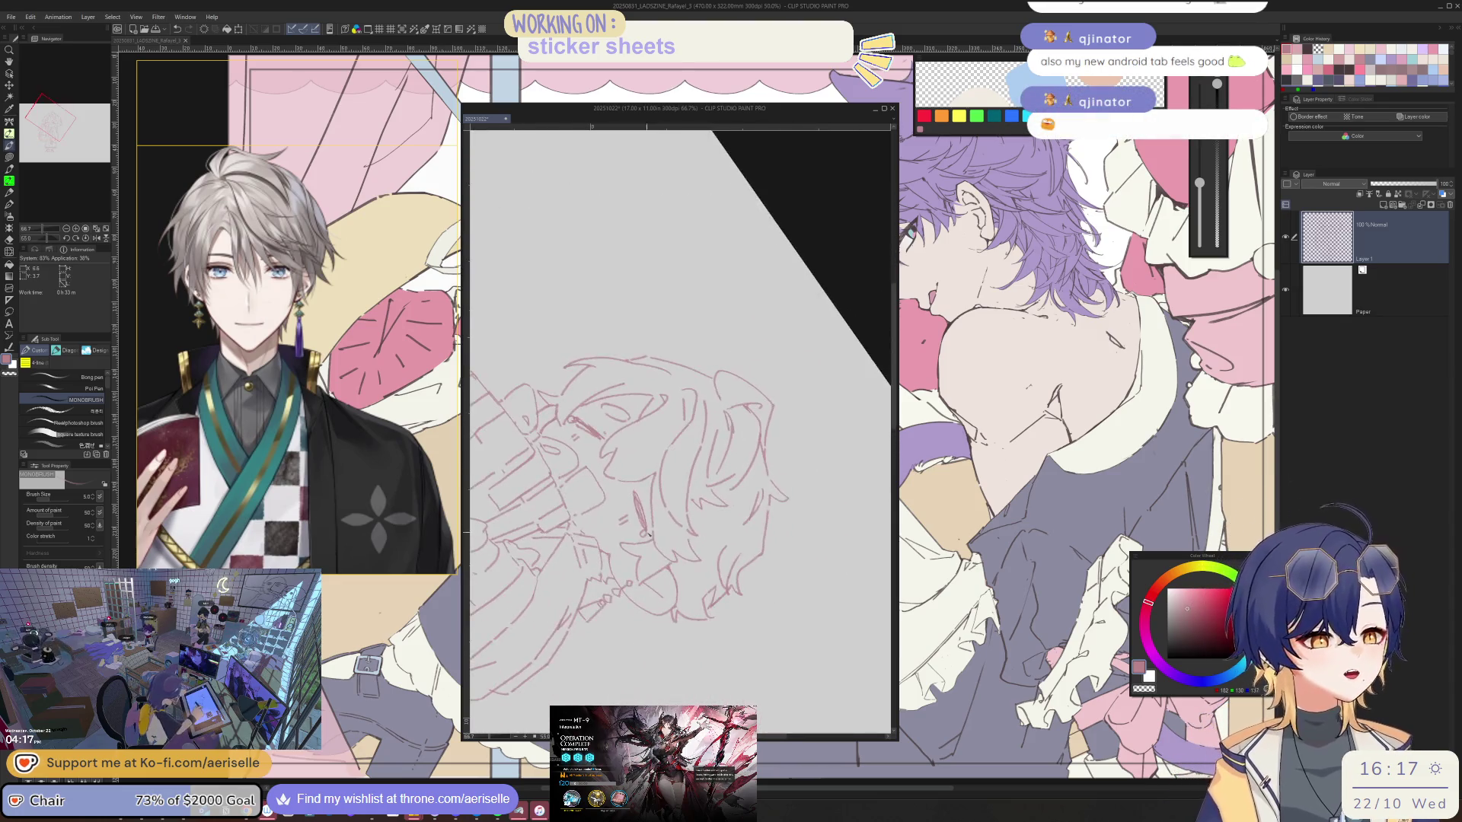
pyautogui.moveTo(686, 458)
pyautogui.mouseDown()
pyautogui.moveTo(665, 536)
pyautogui.moveTo(764, 445)
pyautogui.mouseUp()
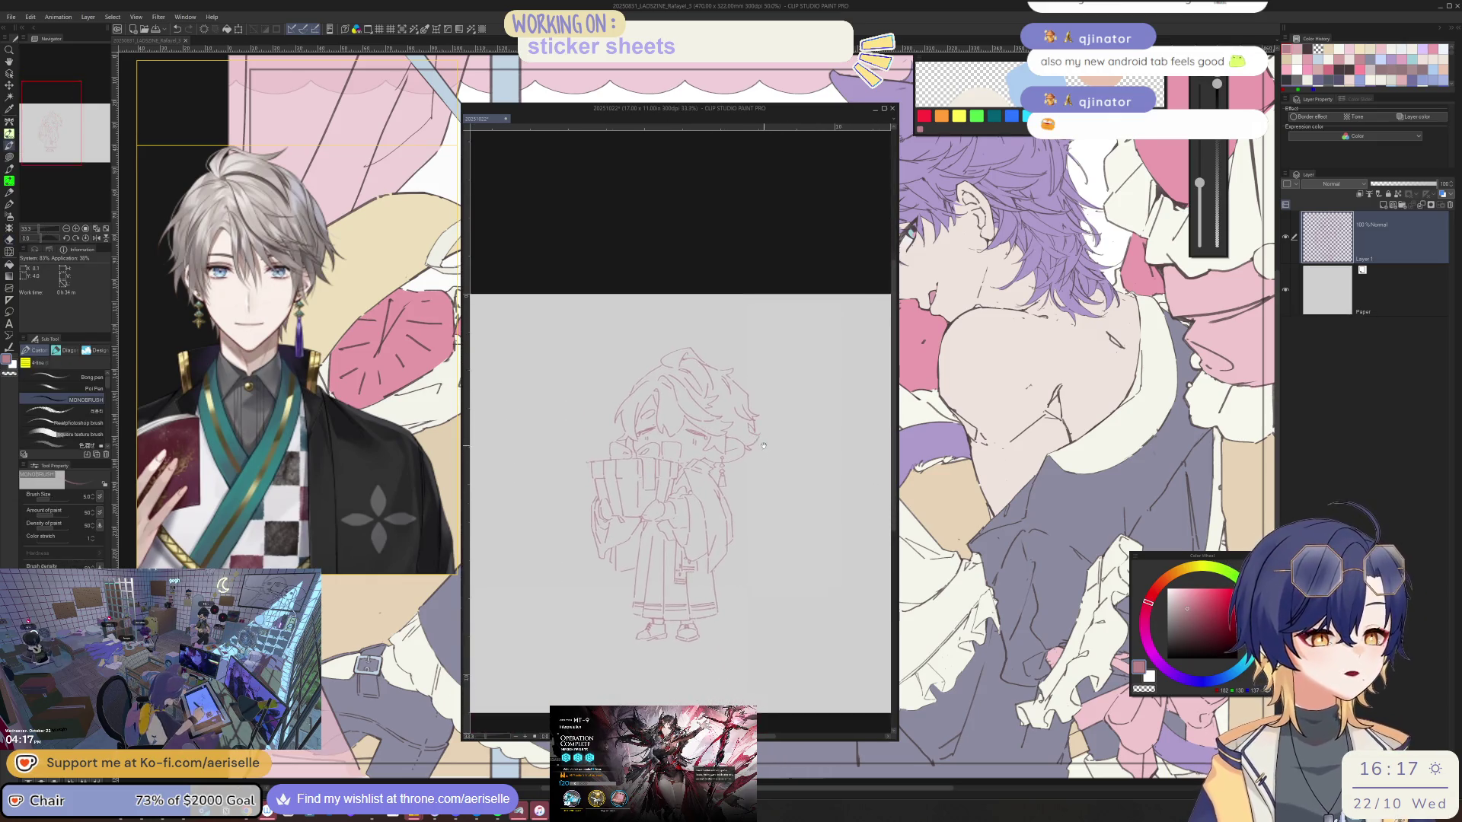
pyautogui.scroll(4, 686, 457)
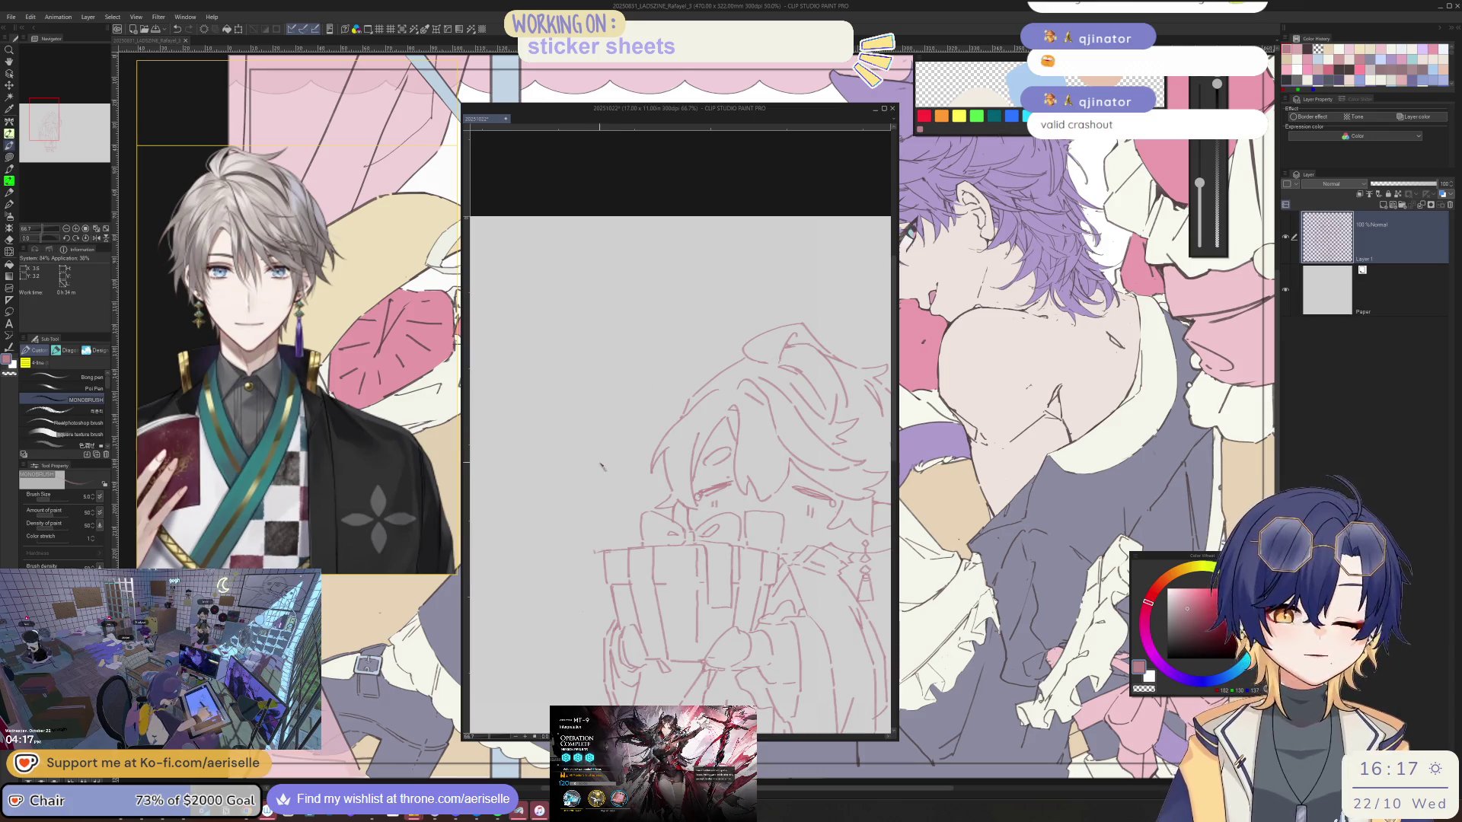
pyautogui.moveTo(603, 462); pyautogui.dragTo(612, 489)
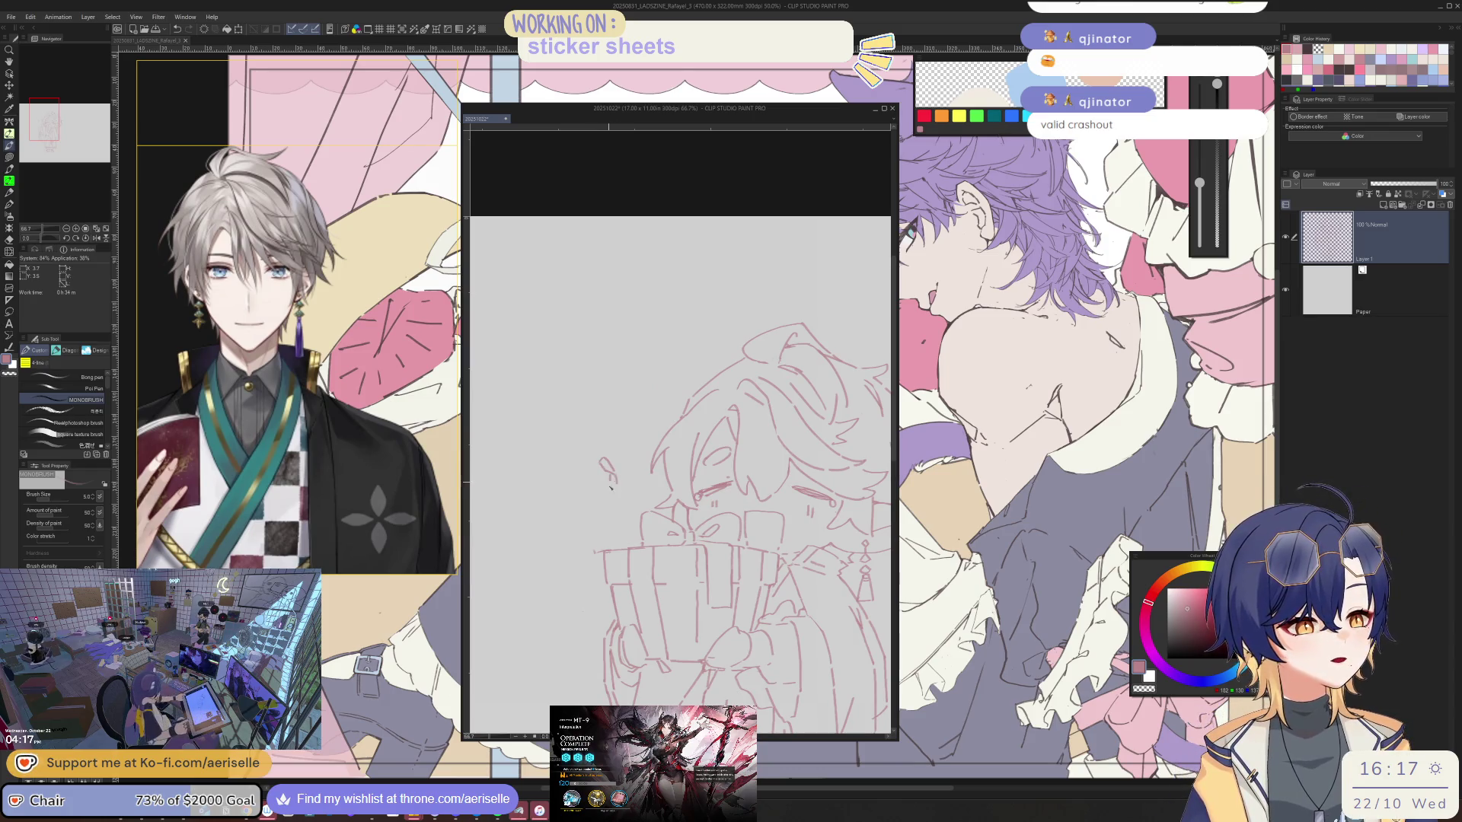
pyautogui.scroll(-3, 686, 458)
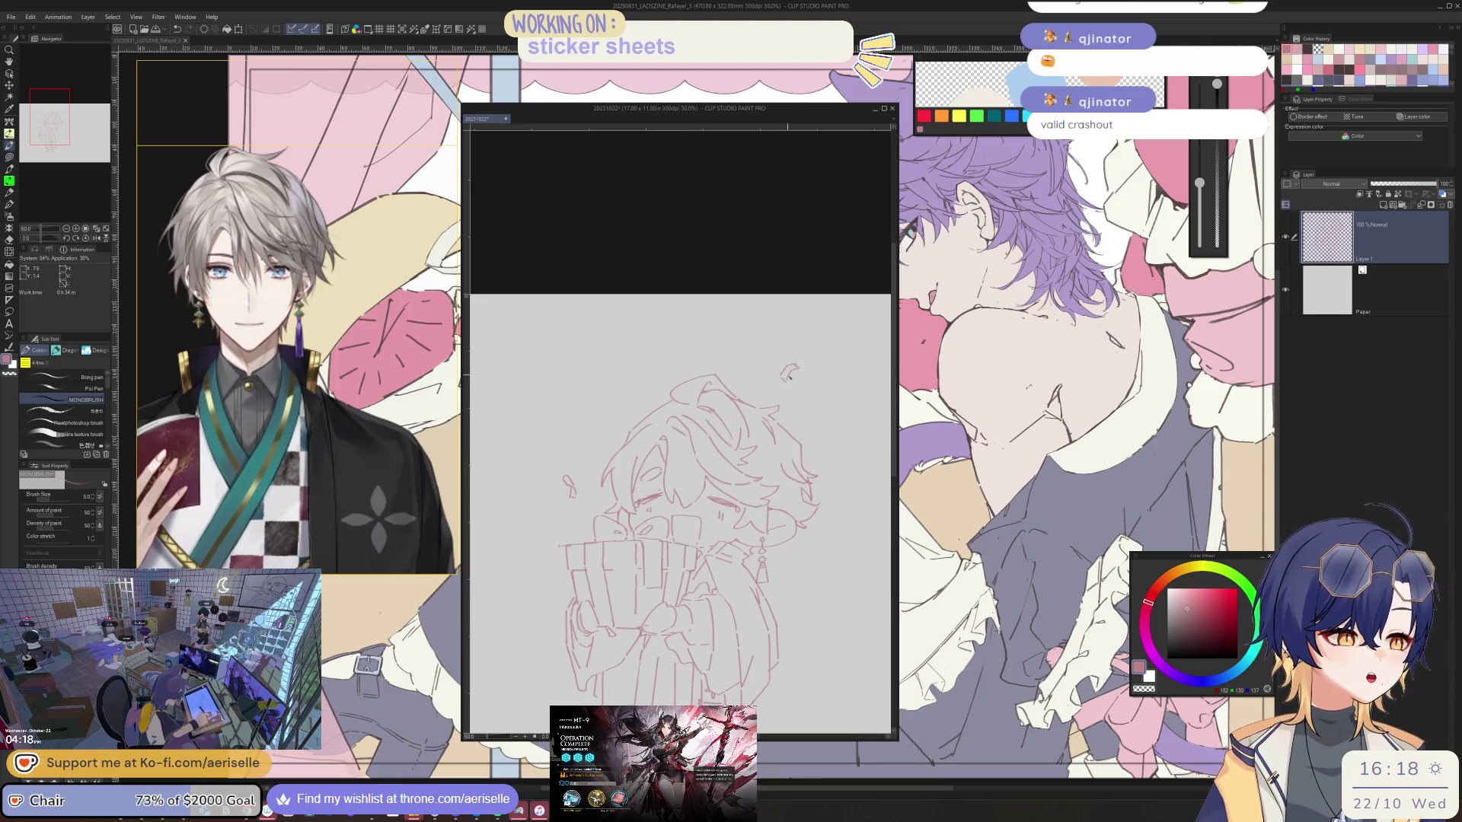
pyautogui.scroll(2, 788, 371)
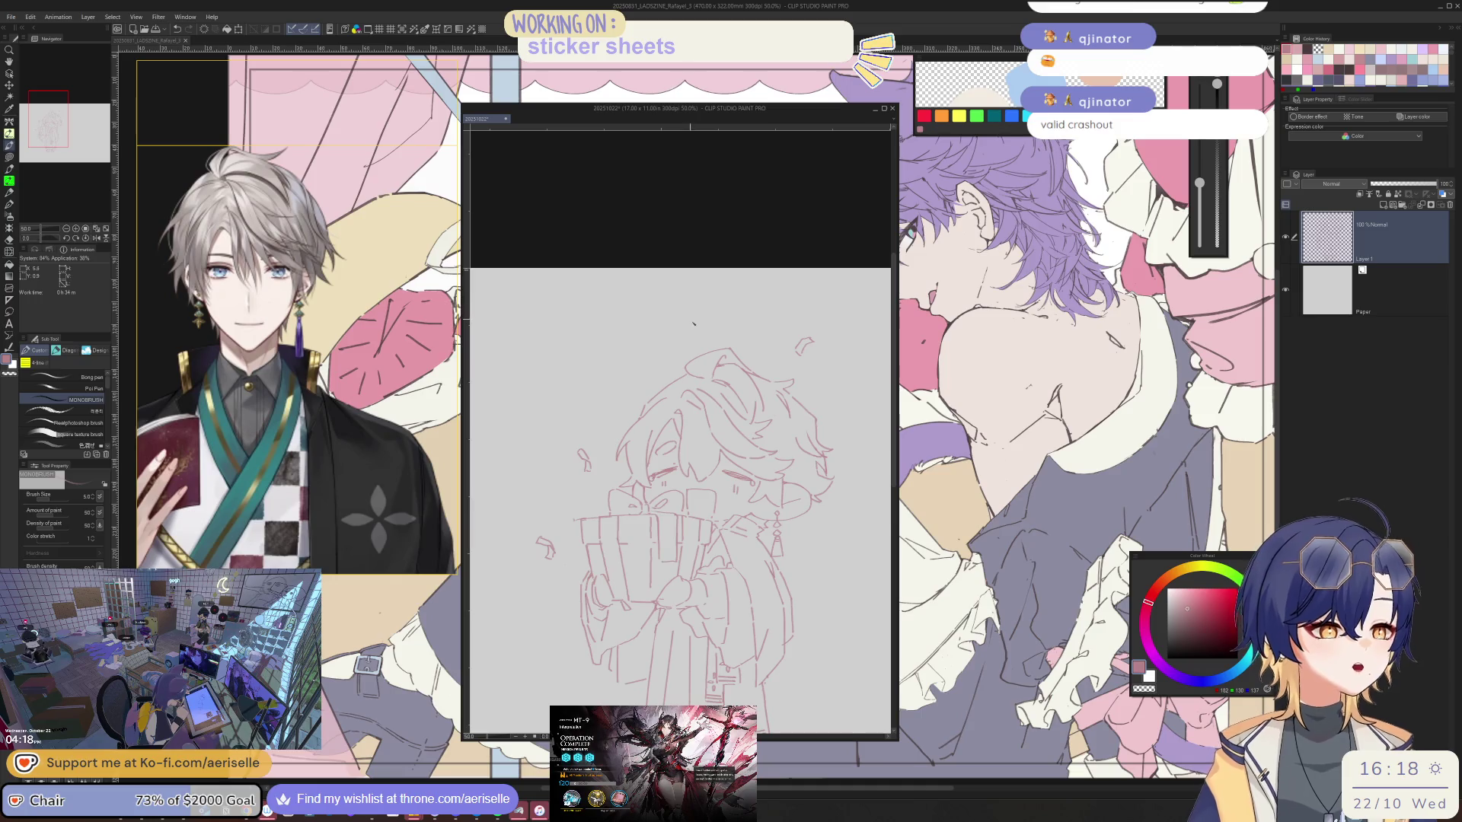
pyautogui.scroll(2, 694, 324)
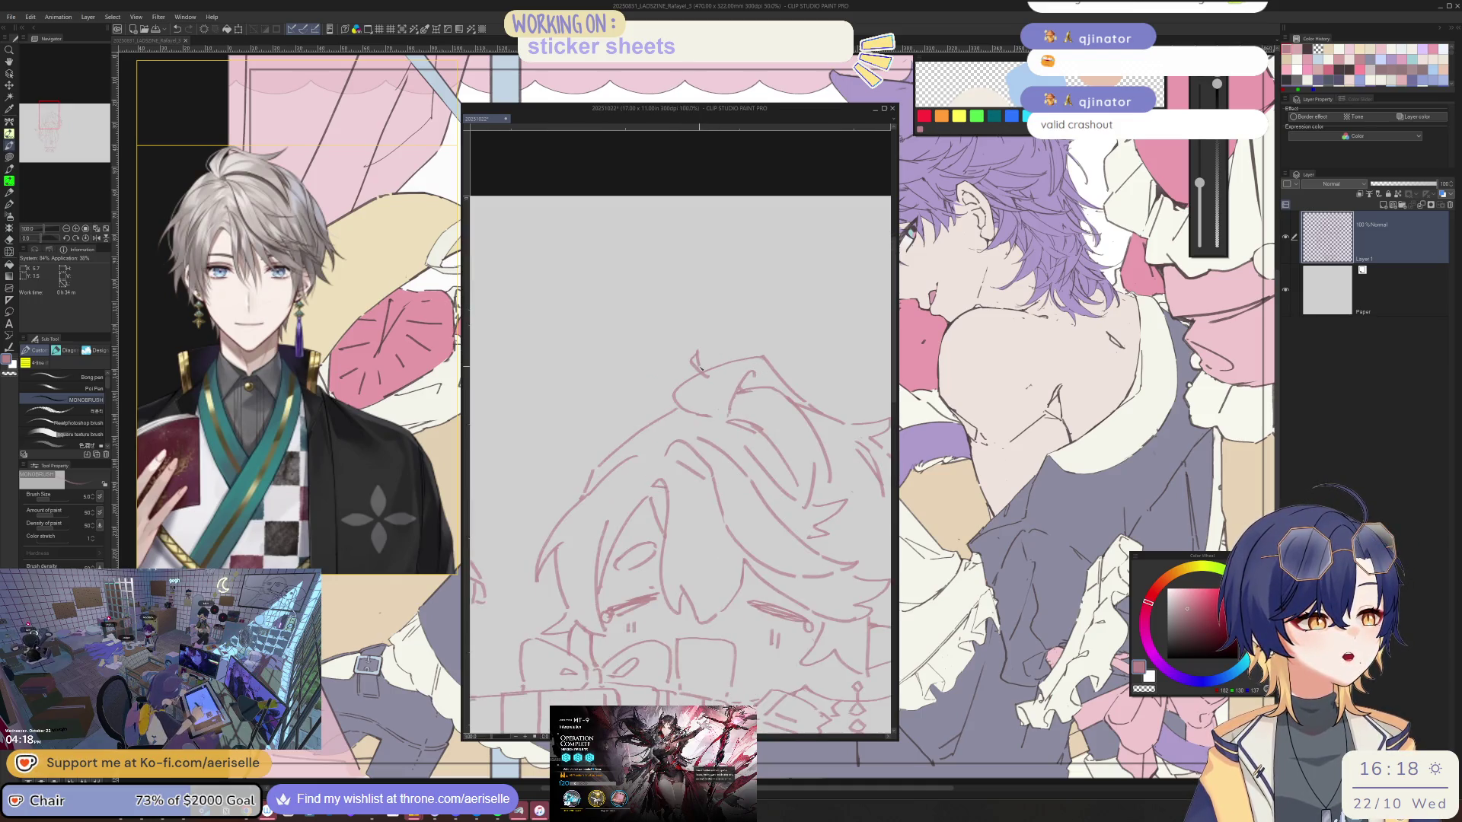
pyautogui.scroll(-3, 718, 348)
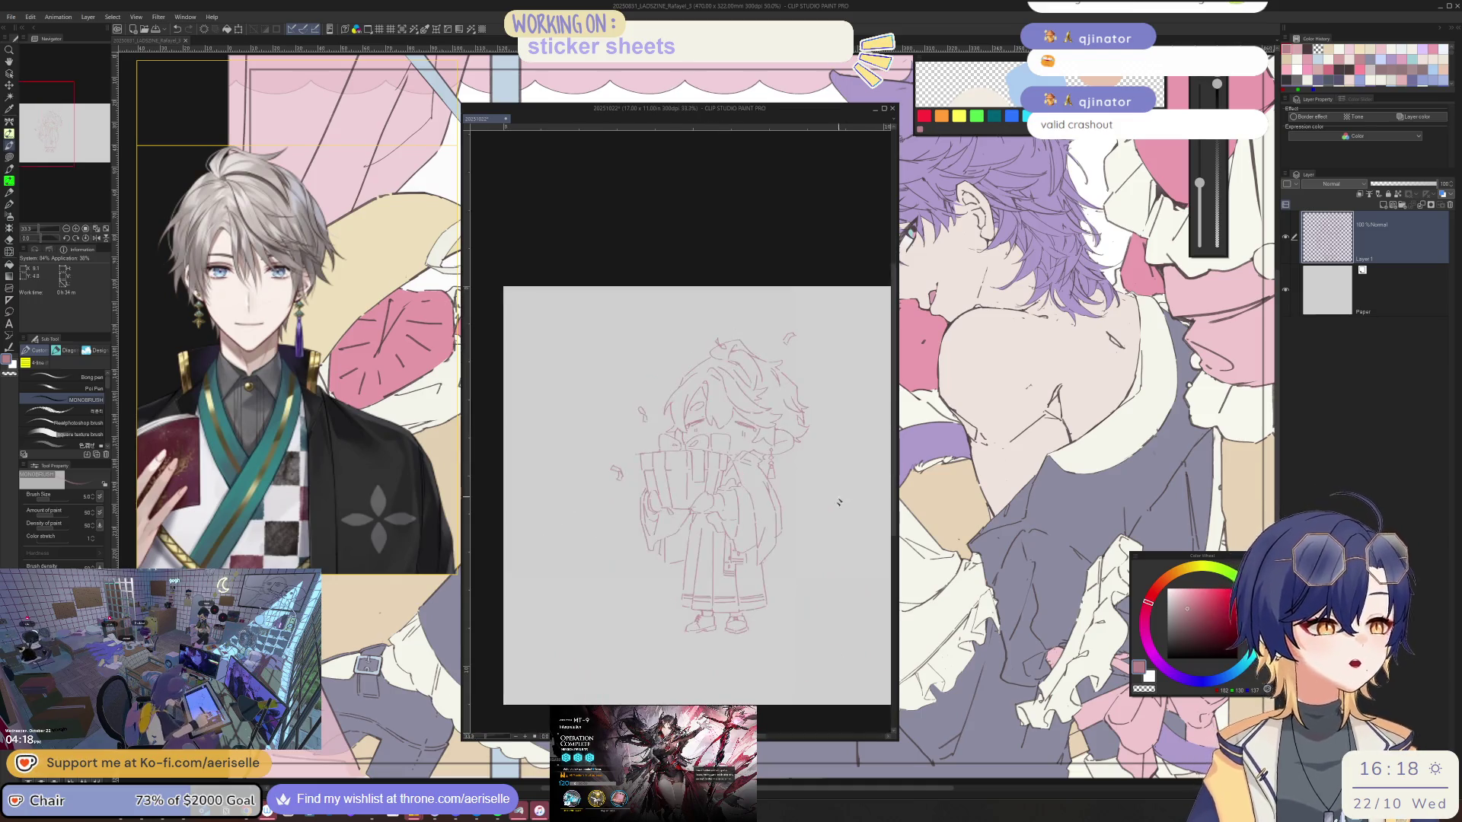
pyautogui.scroll(2, 831, 500)
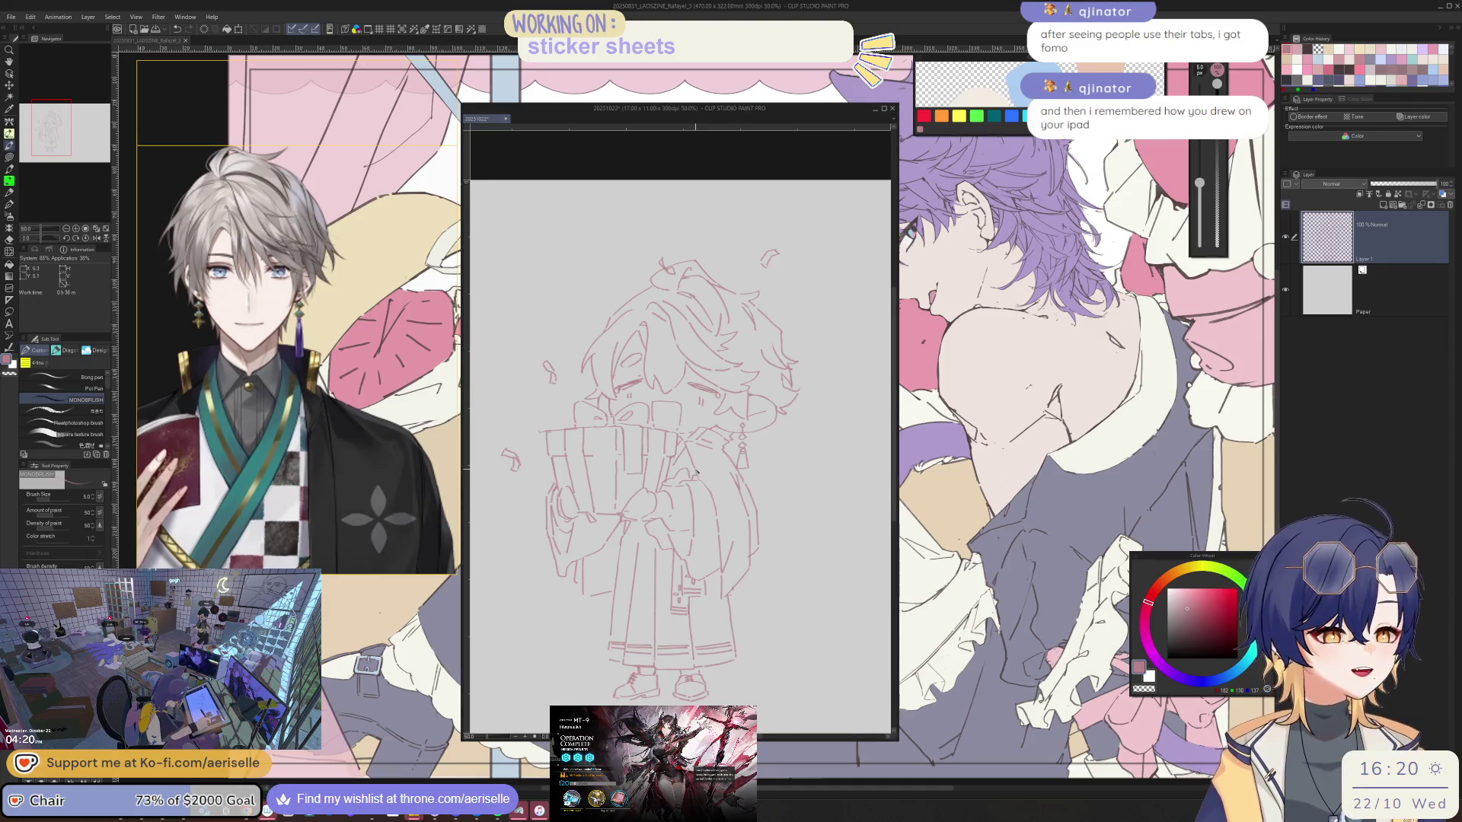
pyautogui.scroll(3, 682, 400)
# - Add a small detail line near the card stack with the canvas tilted, then straighten the view
pyautogui.press('e')
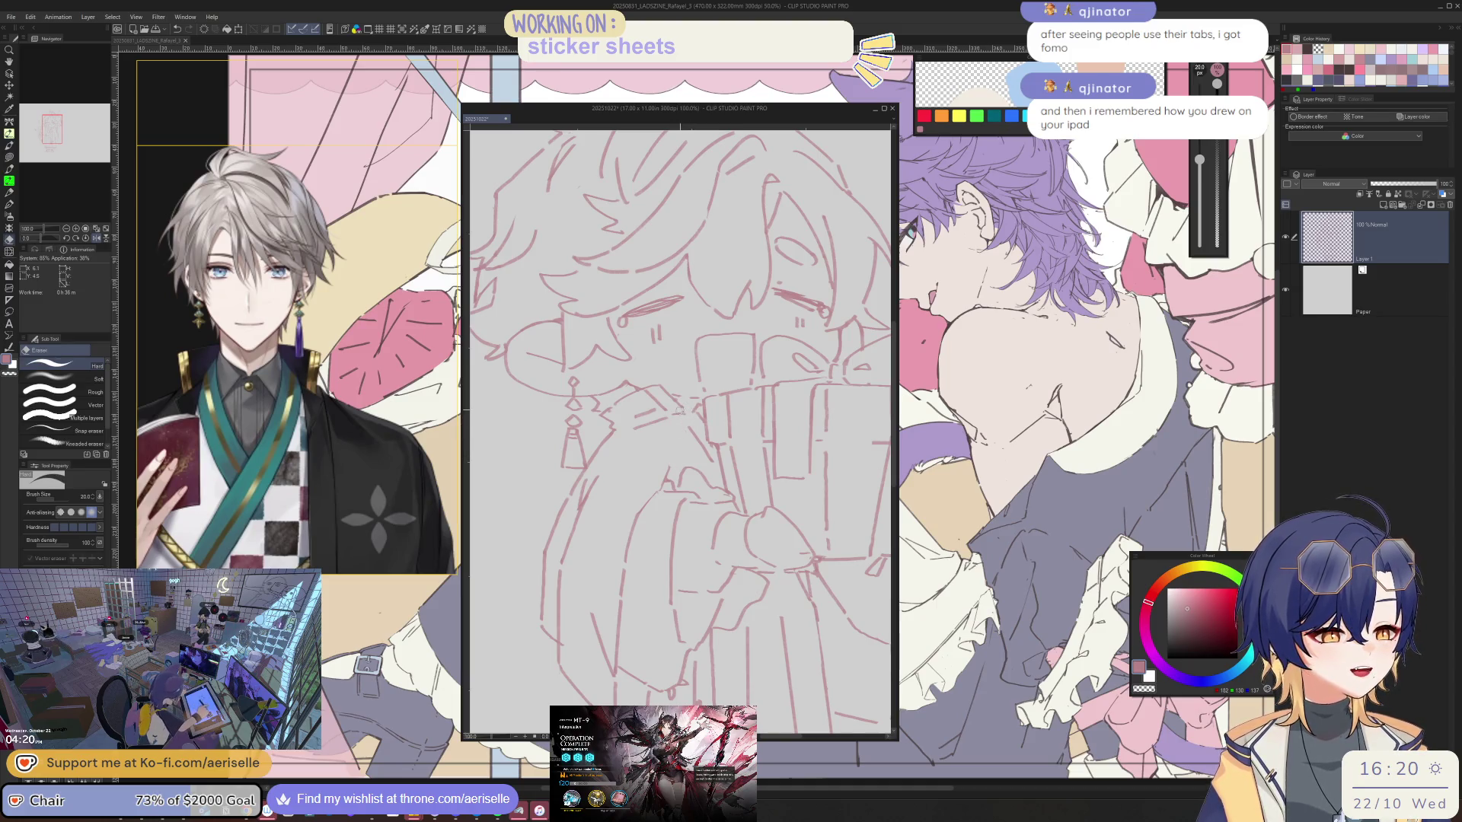
pyautogui.press('p')
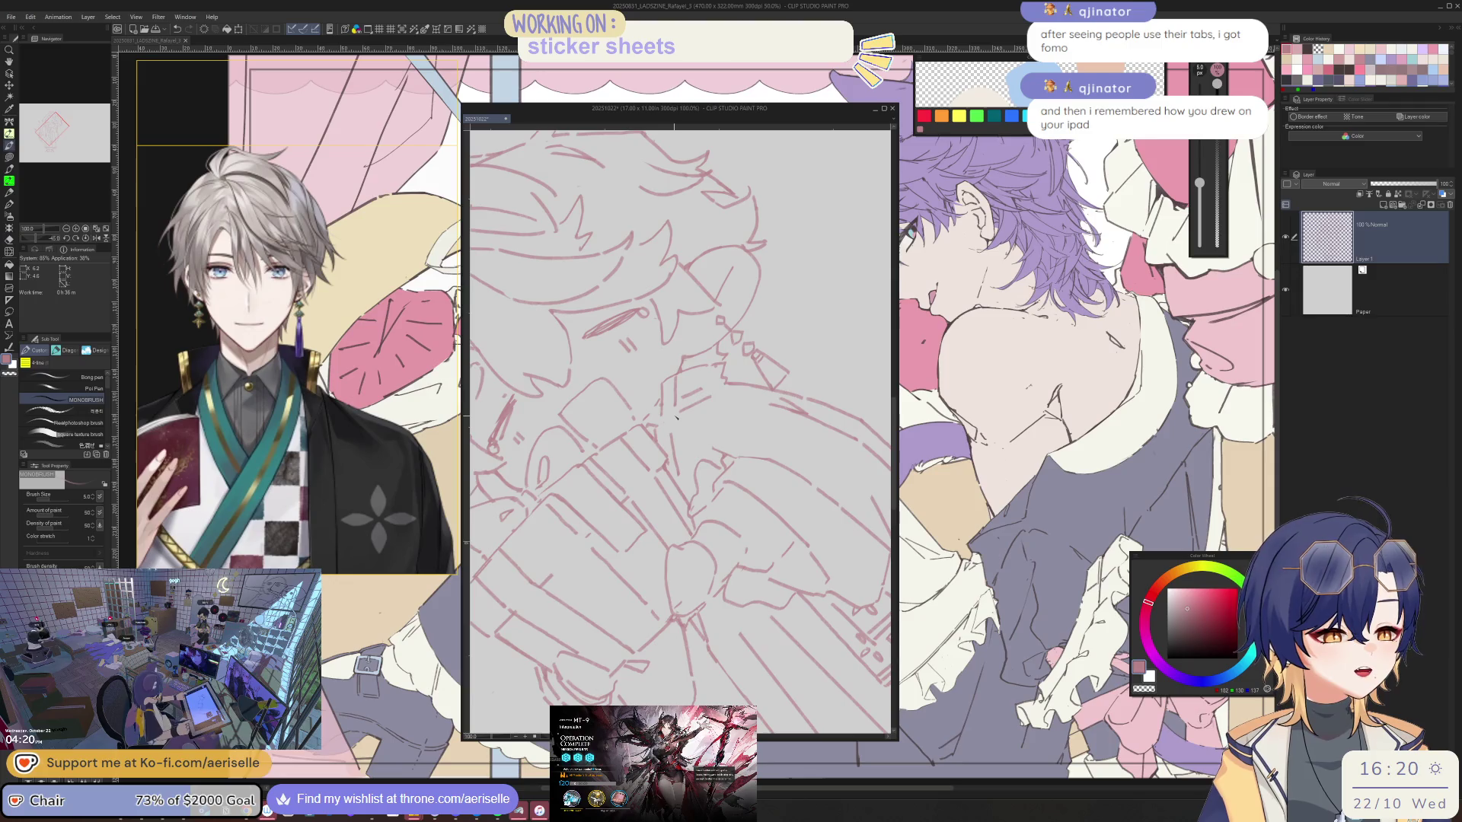
pyautogui.moveTo(668, 384); pyautogui.dragTo(672, 416)
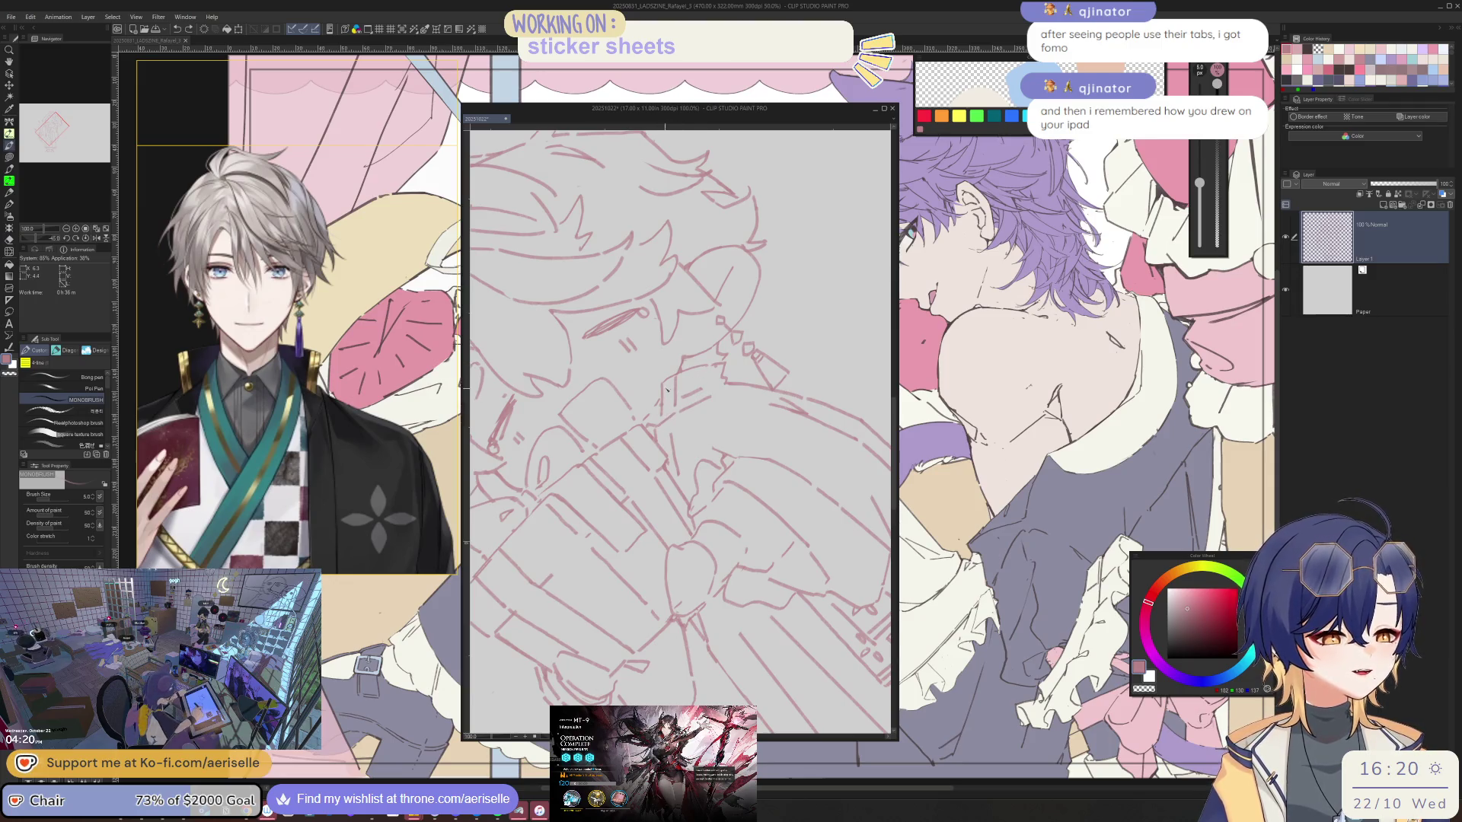
pyautogui.hotkey('ctrl', '0')
pyautogui.scroll(3, 680, 434)
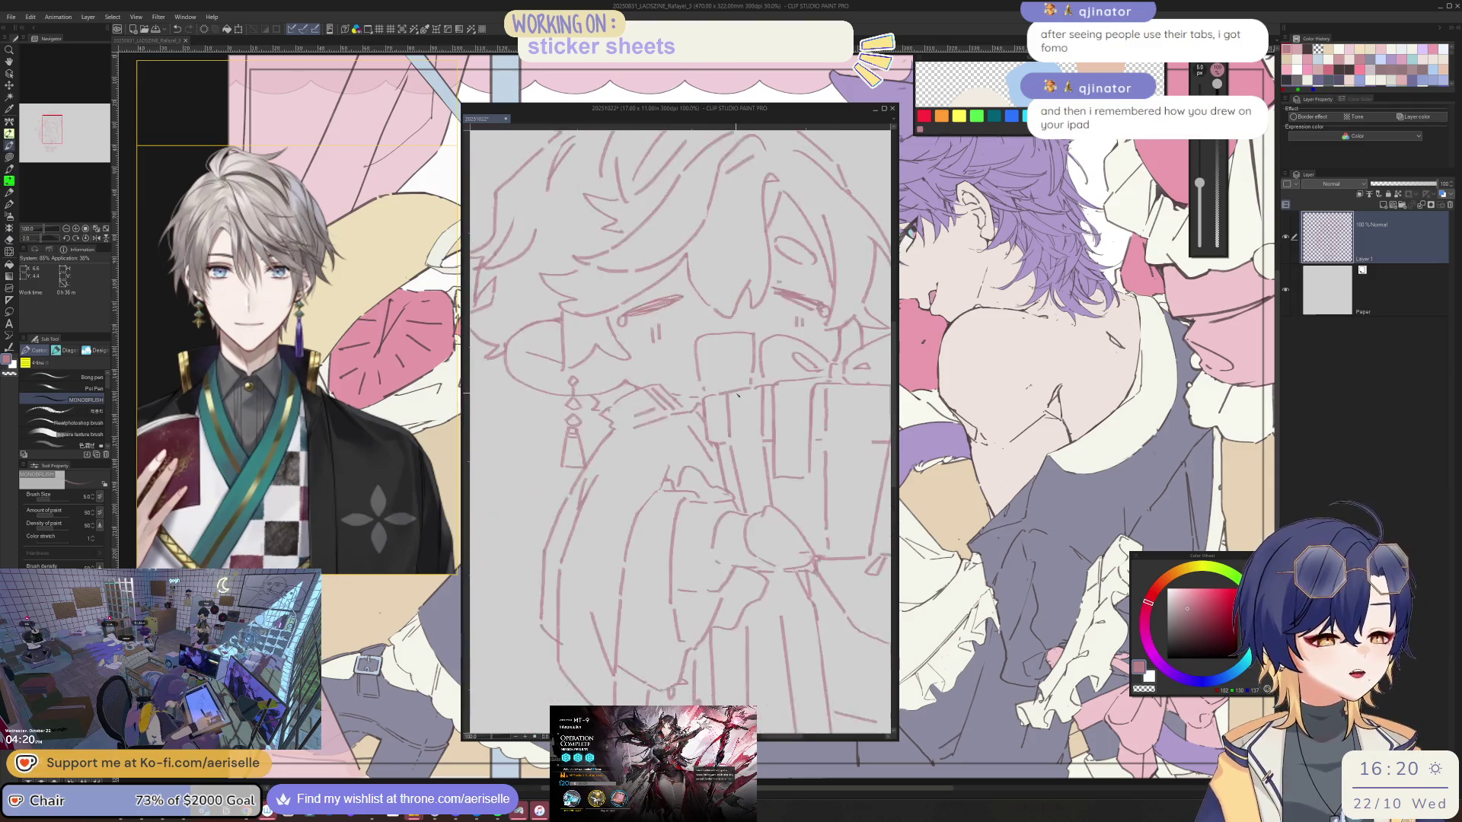
# - Mirror the view back and forth to compare the sketch against its flipped version
pyautogui.press('h')
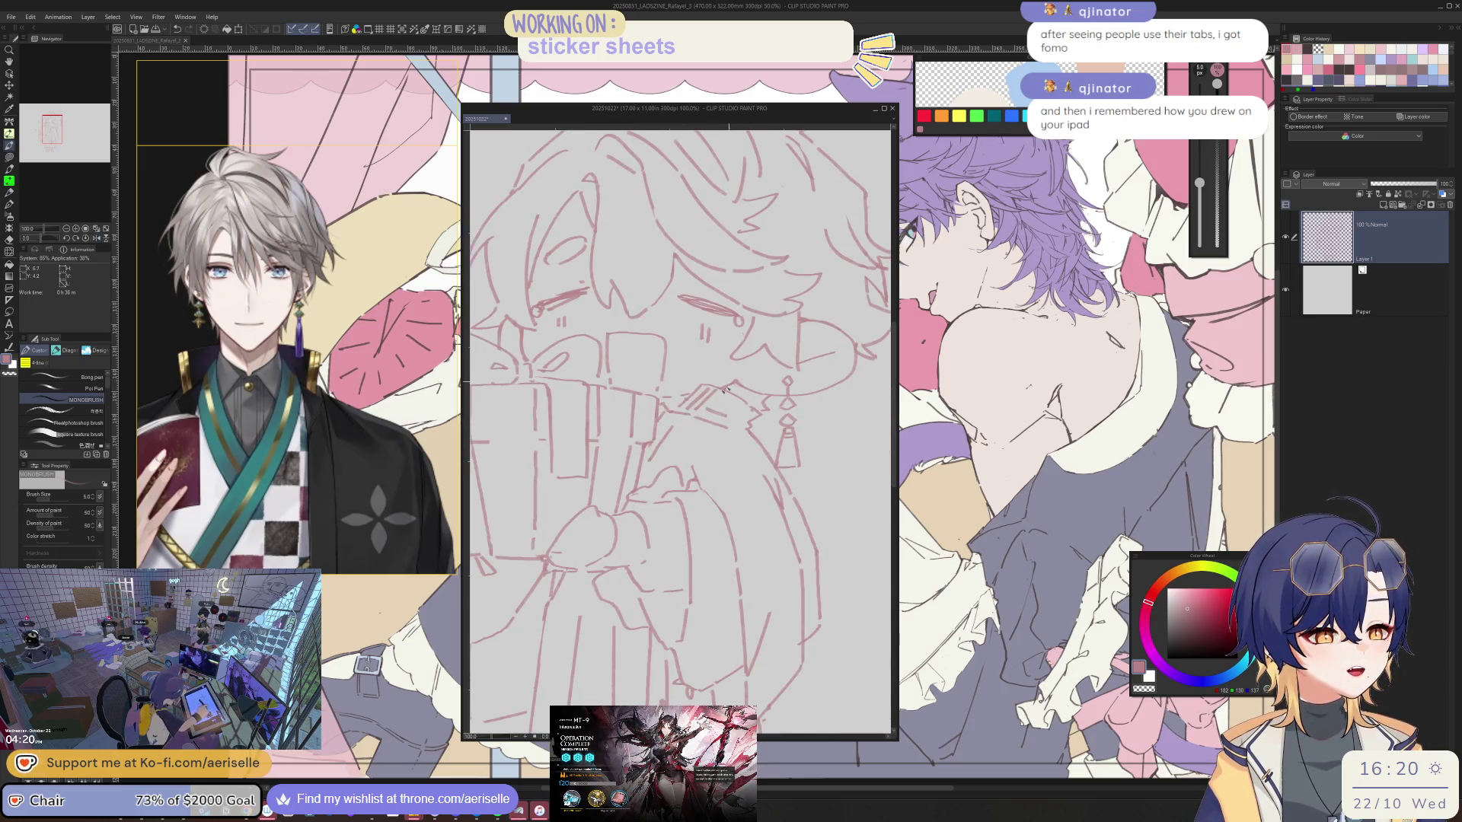
pyautogui.press('h')
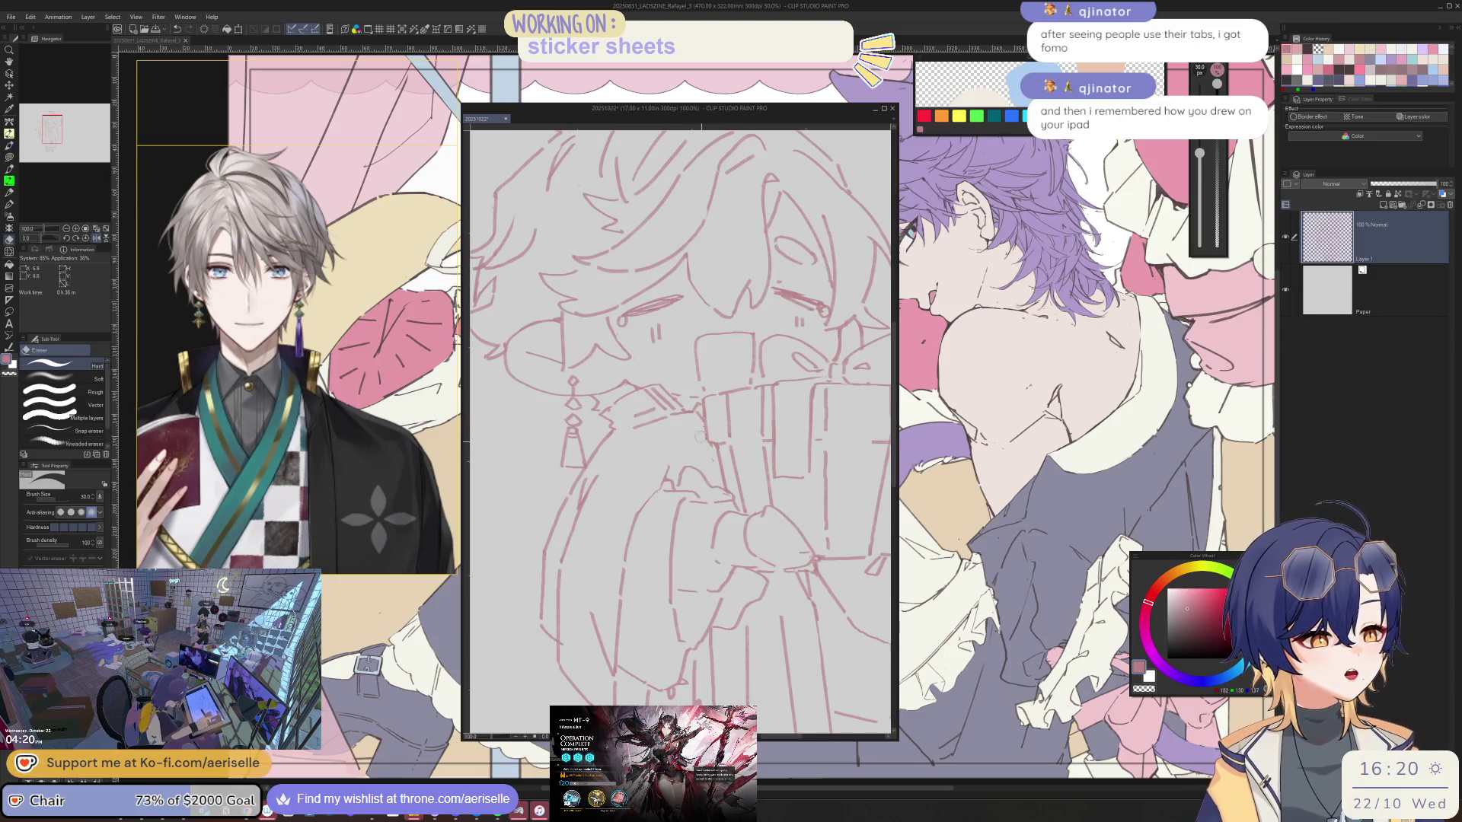
pyautogui.press('h')
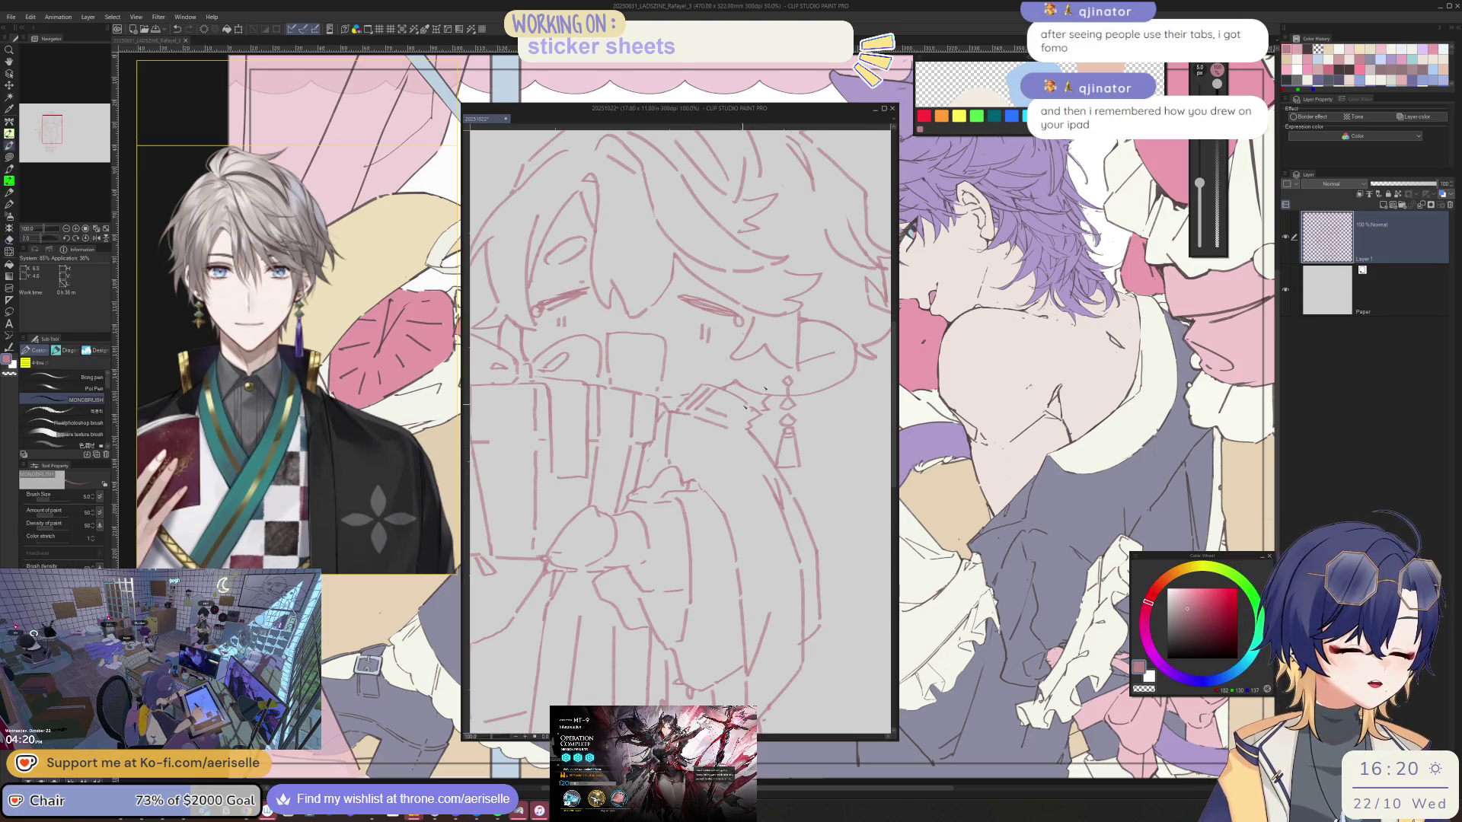
pyautogui.press('h')
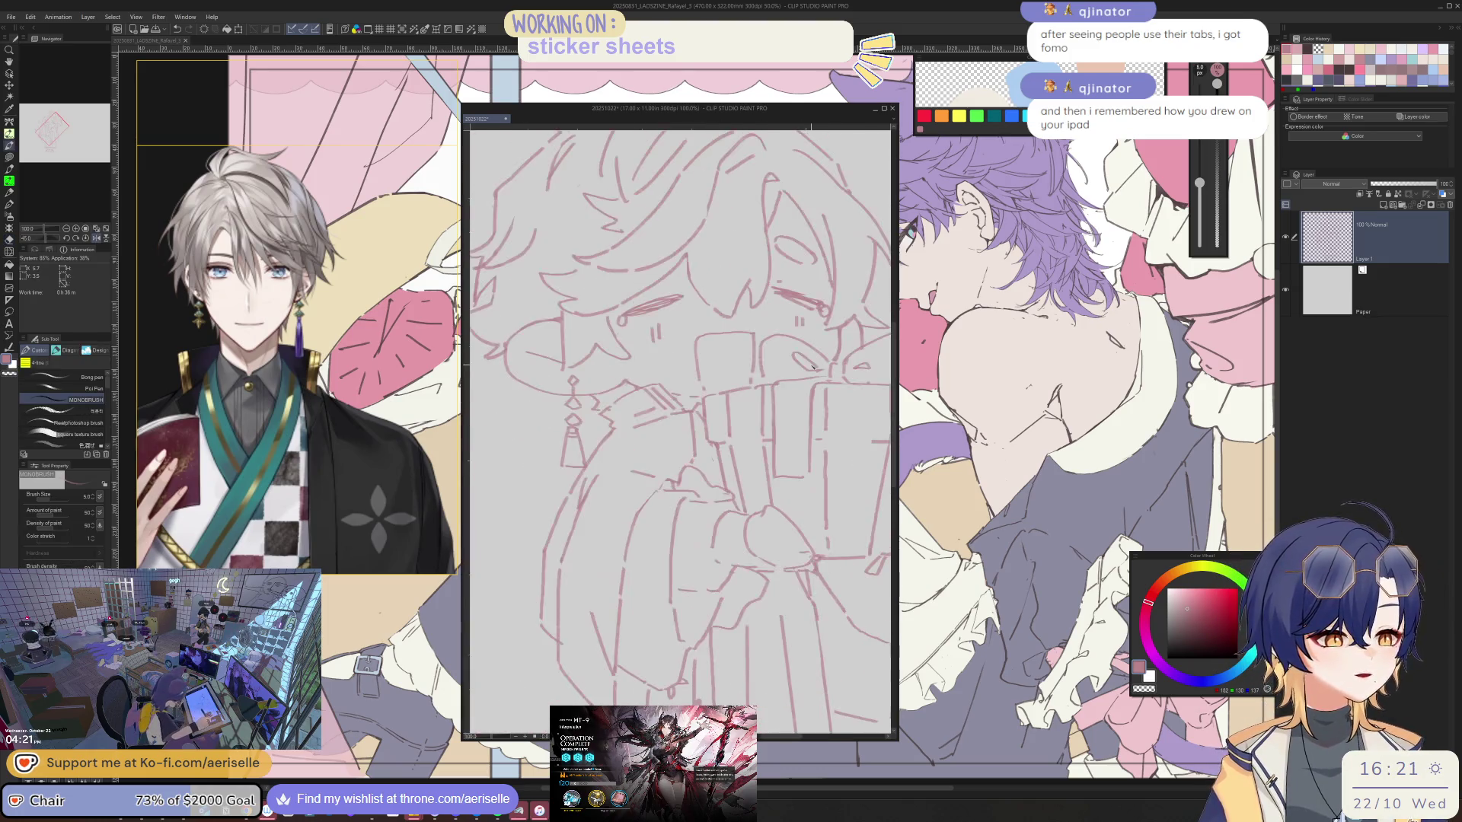
pyautogui.scroll(-3, 682, 435)
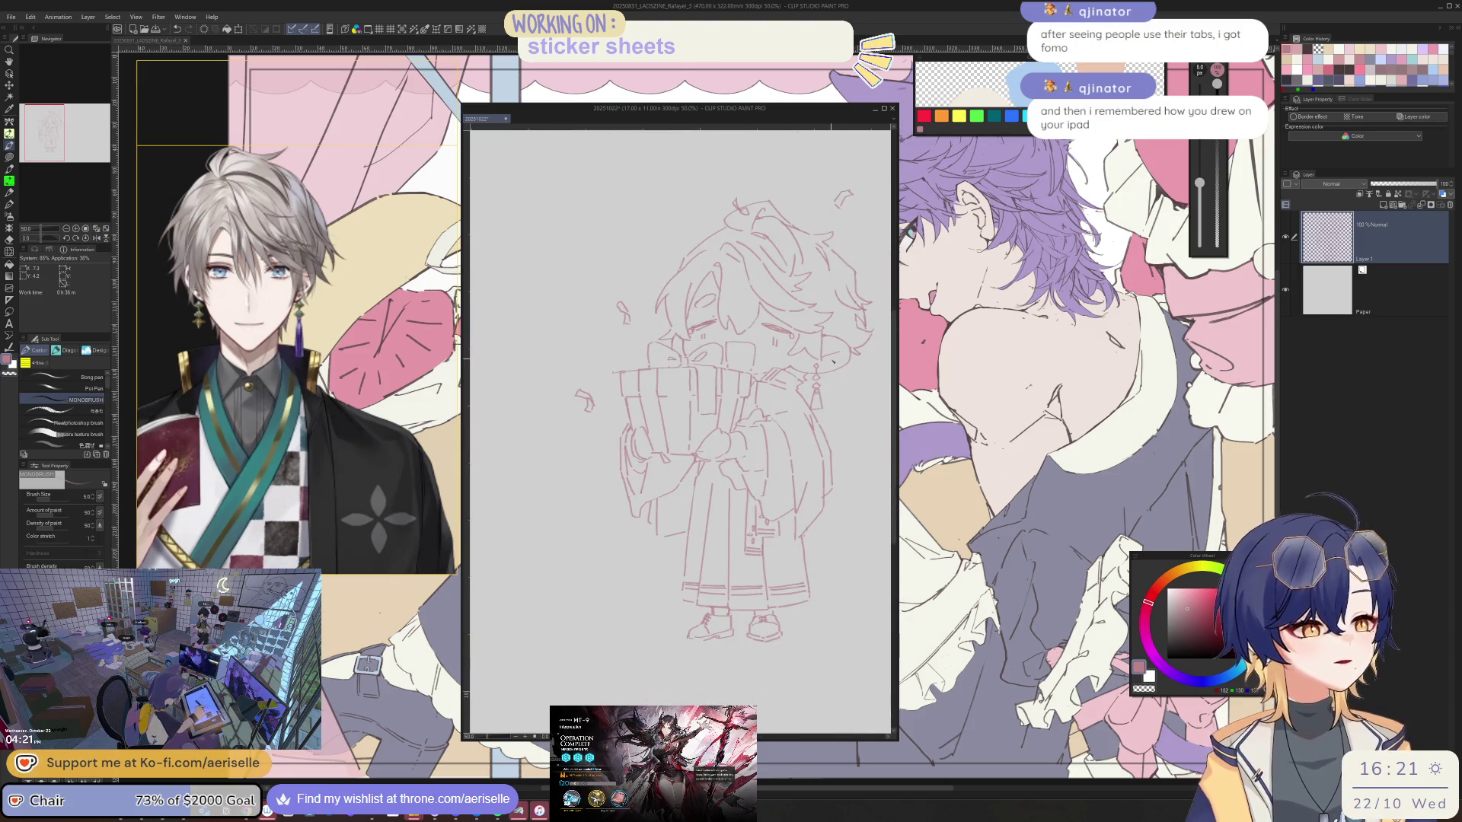
pyautogui.scroll(3, 373, 301)
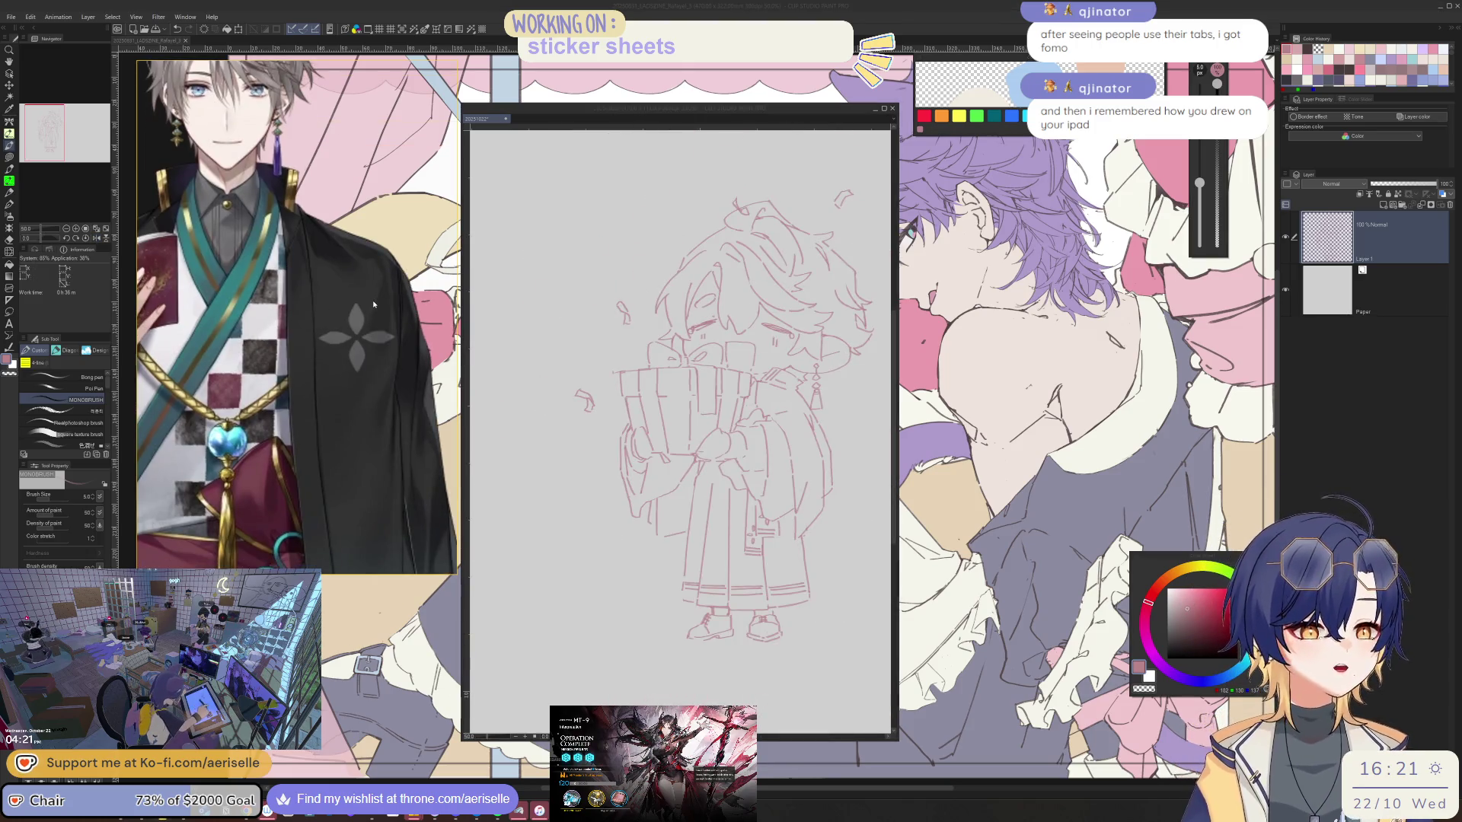
pyautogui.scroll(5, 803, 414)
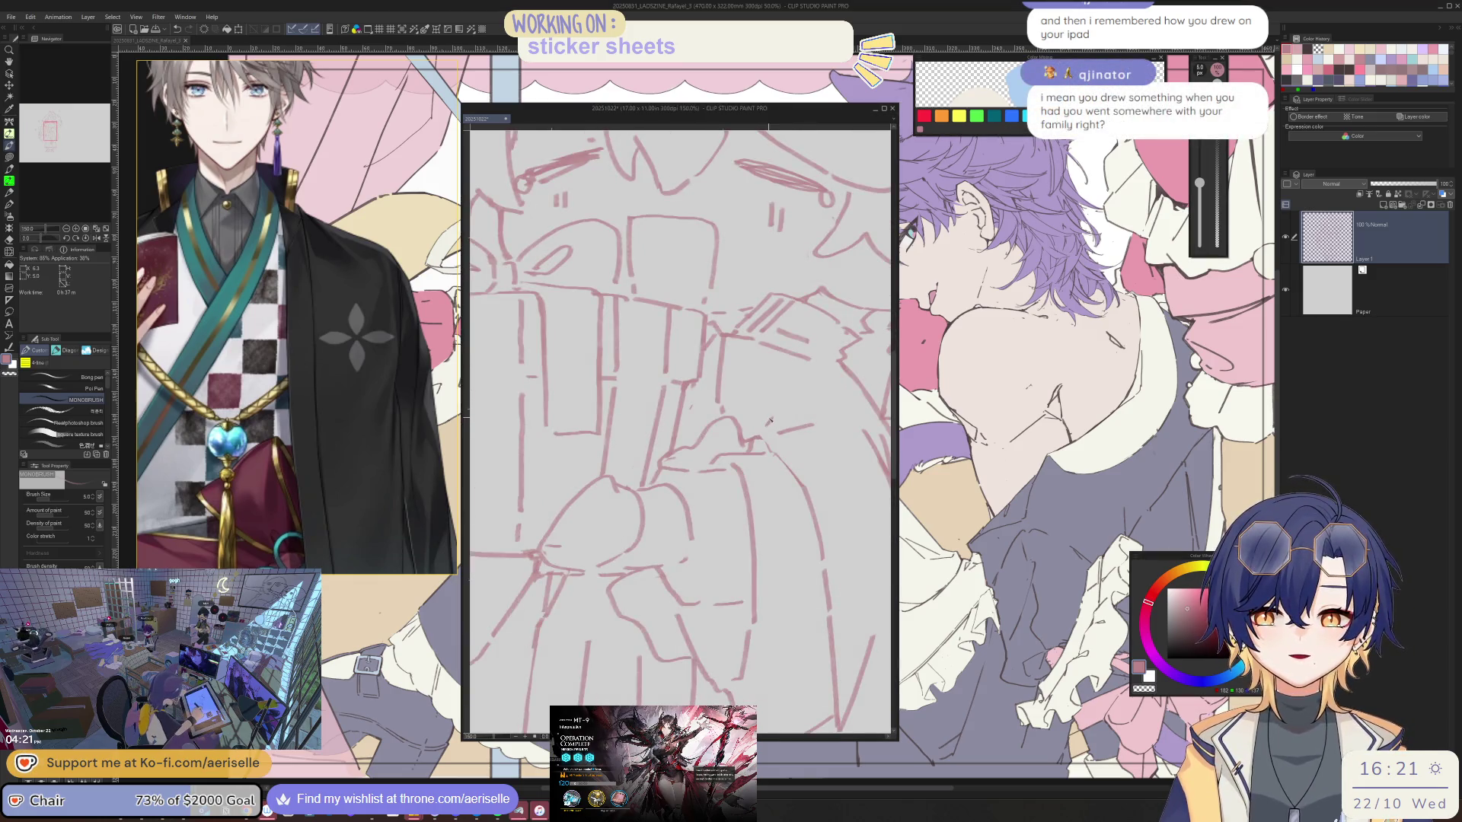
# - Draw a small flower on the kimono sleeve and mirror the view to check it
pyautogui.moveTo(809, 407); pyautogui.dragTo(825, 384)
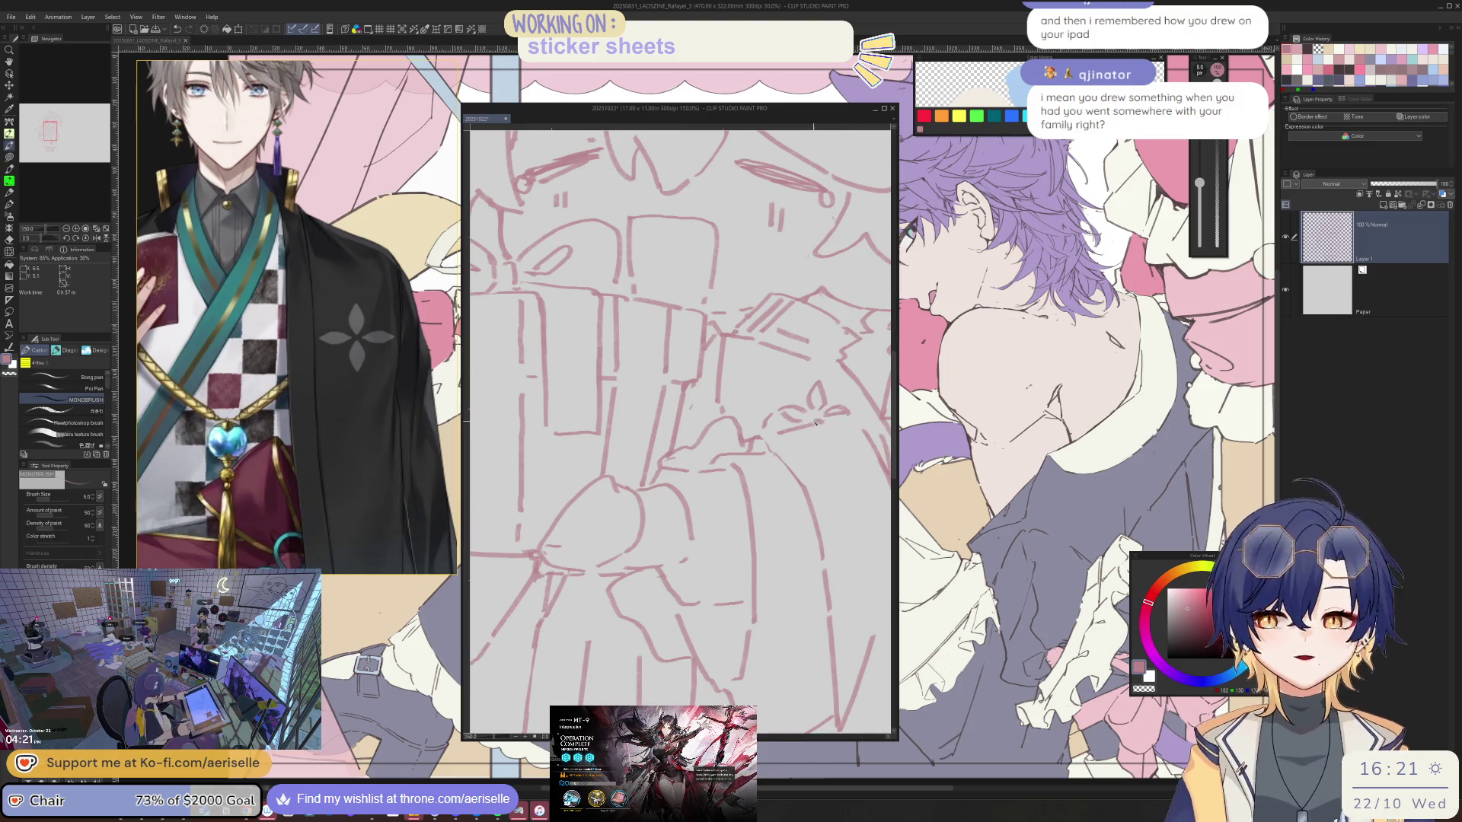
pyautogui.scroll(-1, 844, 407)
pyautogui.scroll(-1, 845, 406)
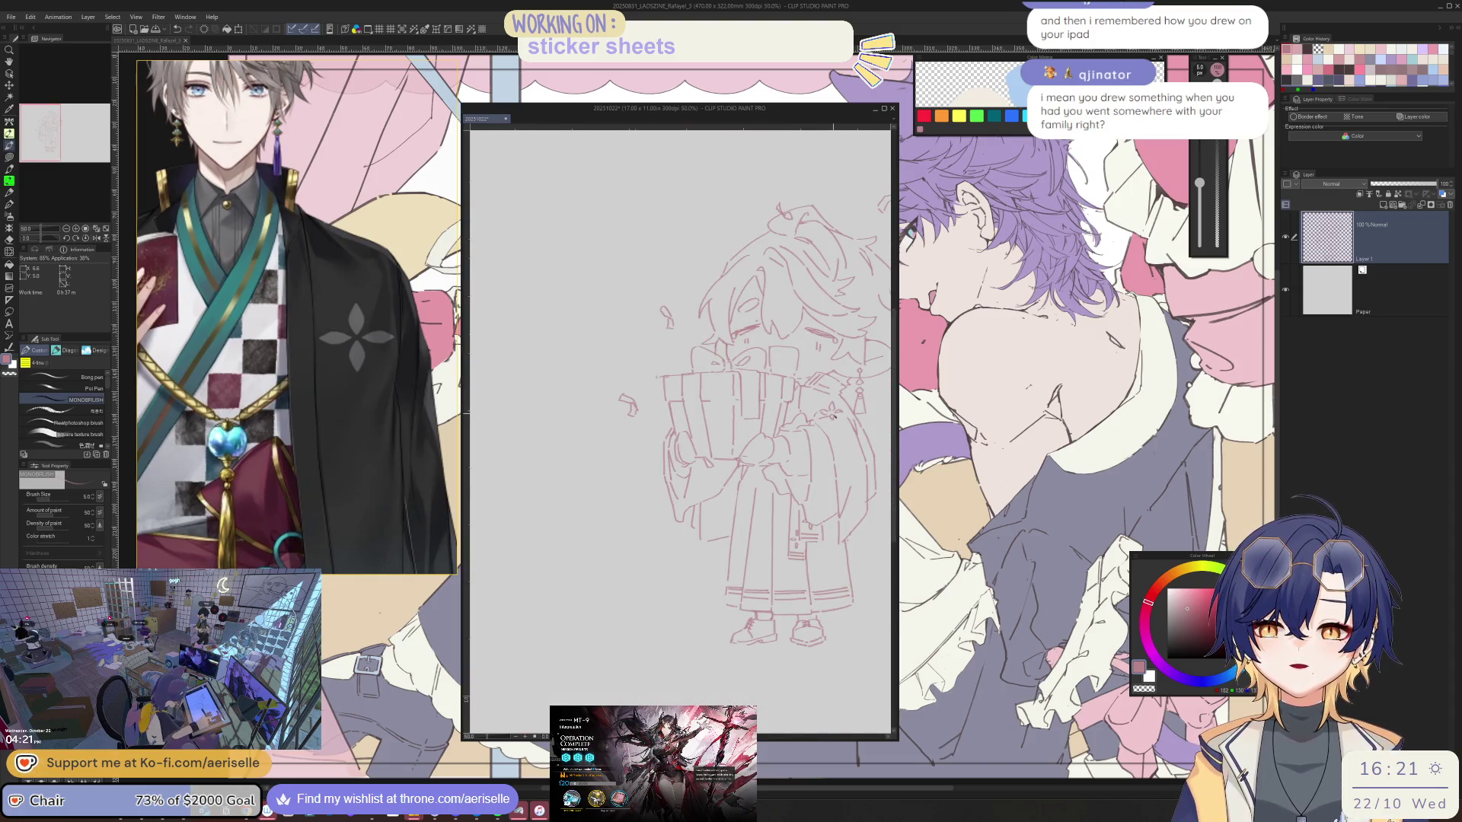
pyautogui.scroll(-2, 835, 398)
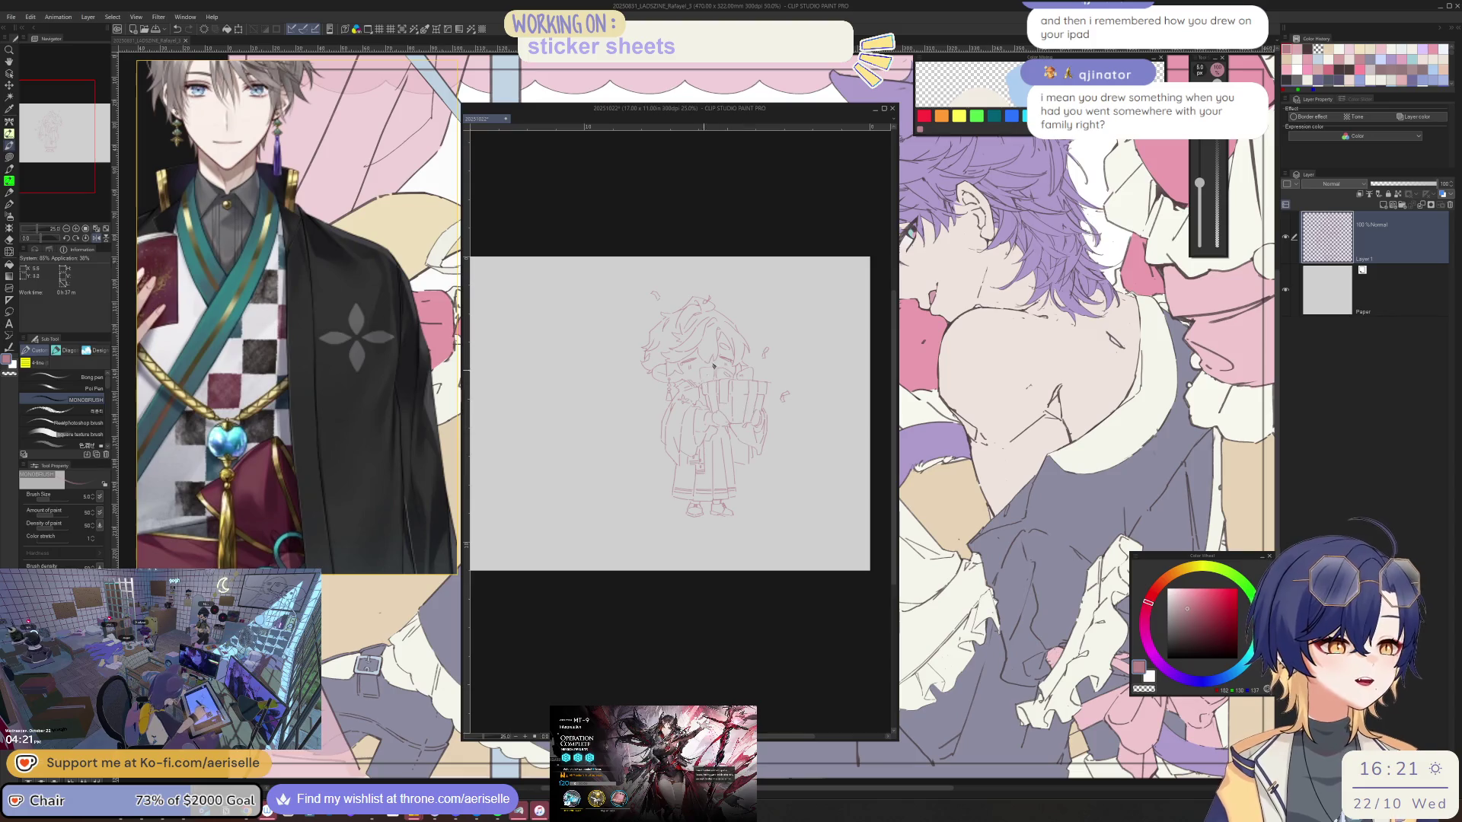
pyautogui.press('h')
pyautogui.scroll(3, 660, 485)
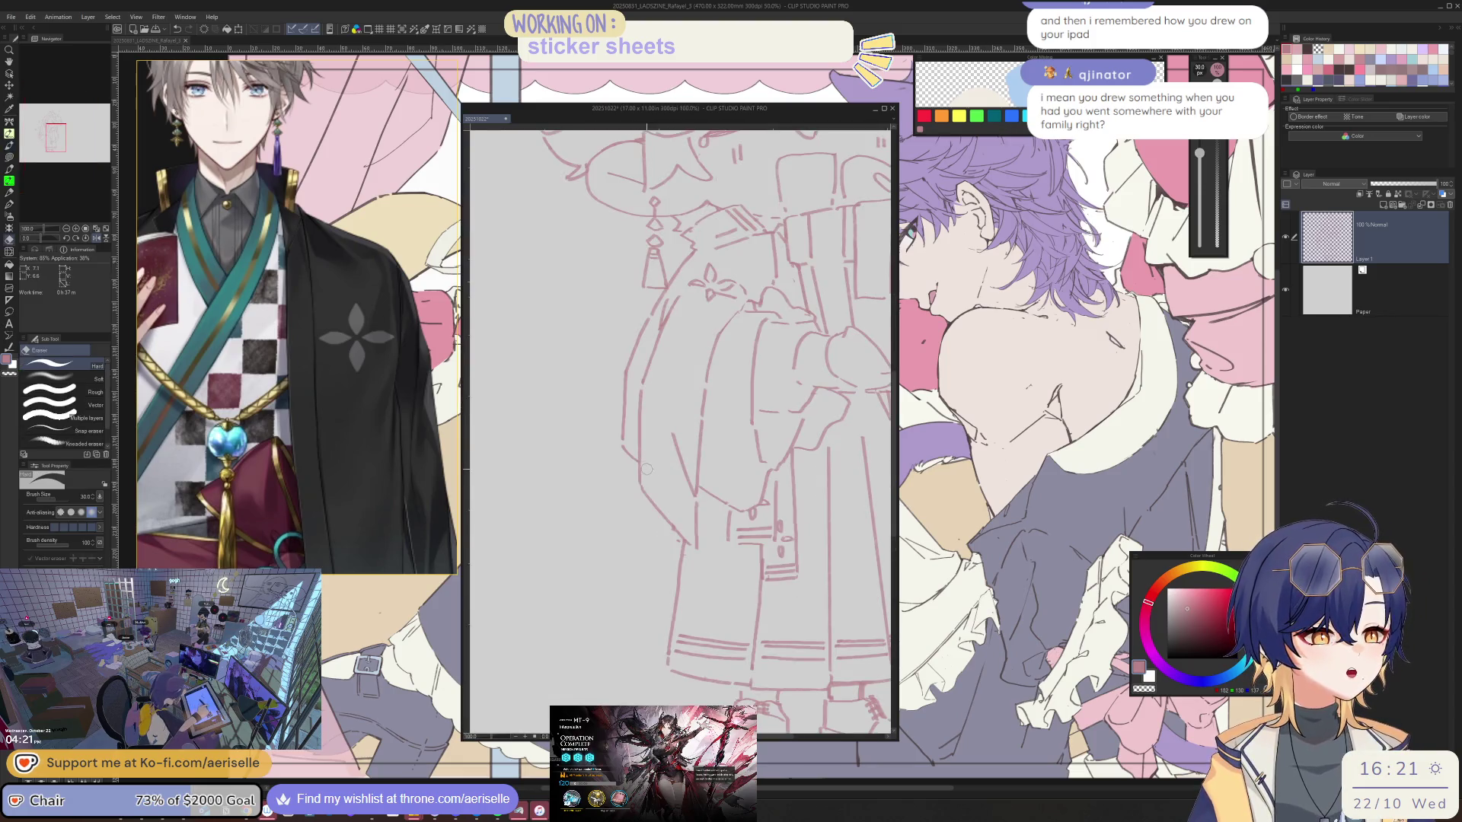
pyautogui.scroll(-4, 687, 441)
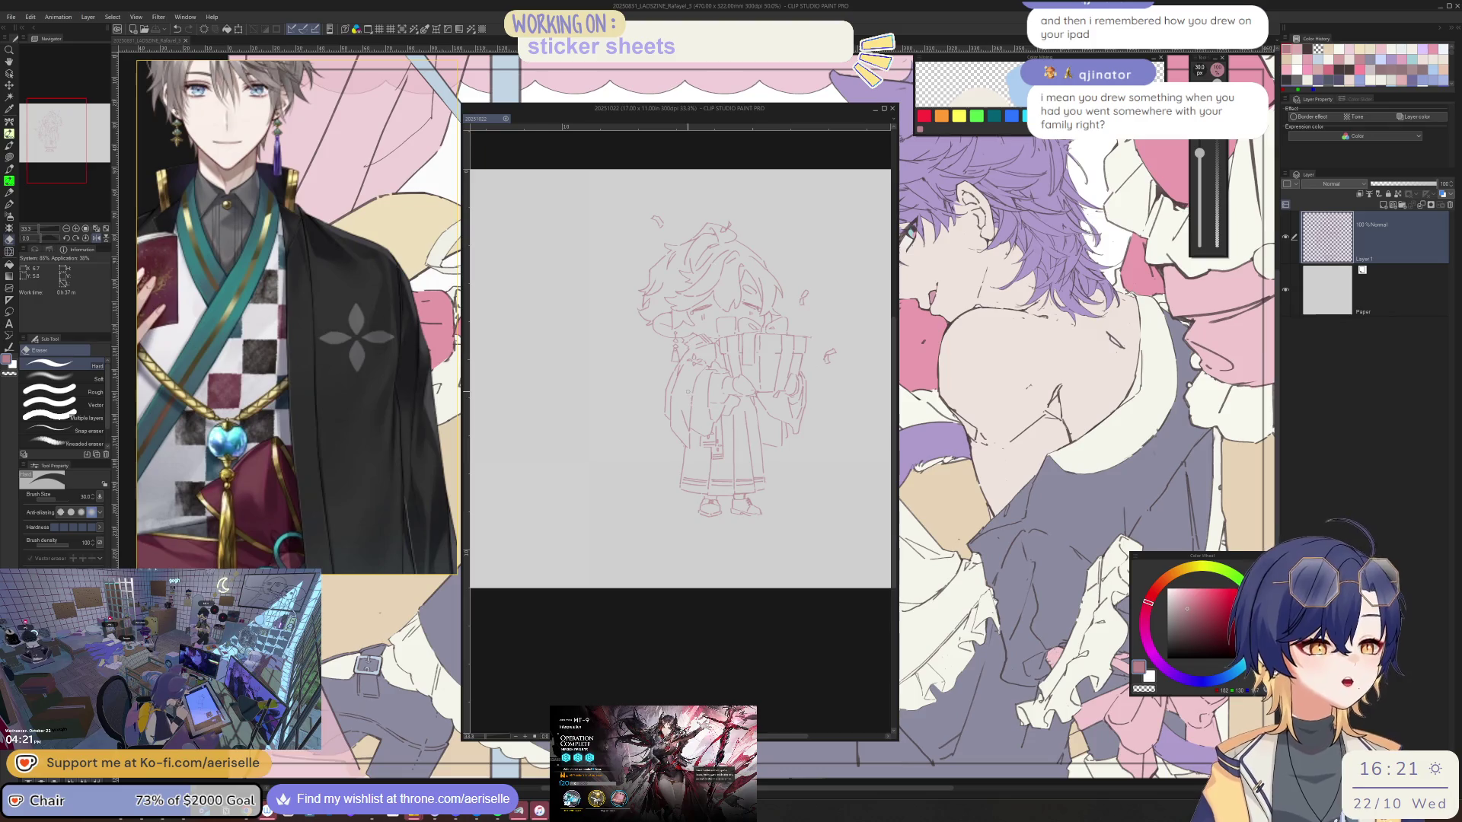
# - Bring up the Open dialog and browse the 2022 and 2023 folders under CLIP STUDIO PAINT
pyautogui.click(11, 17)
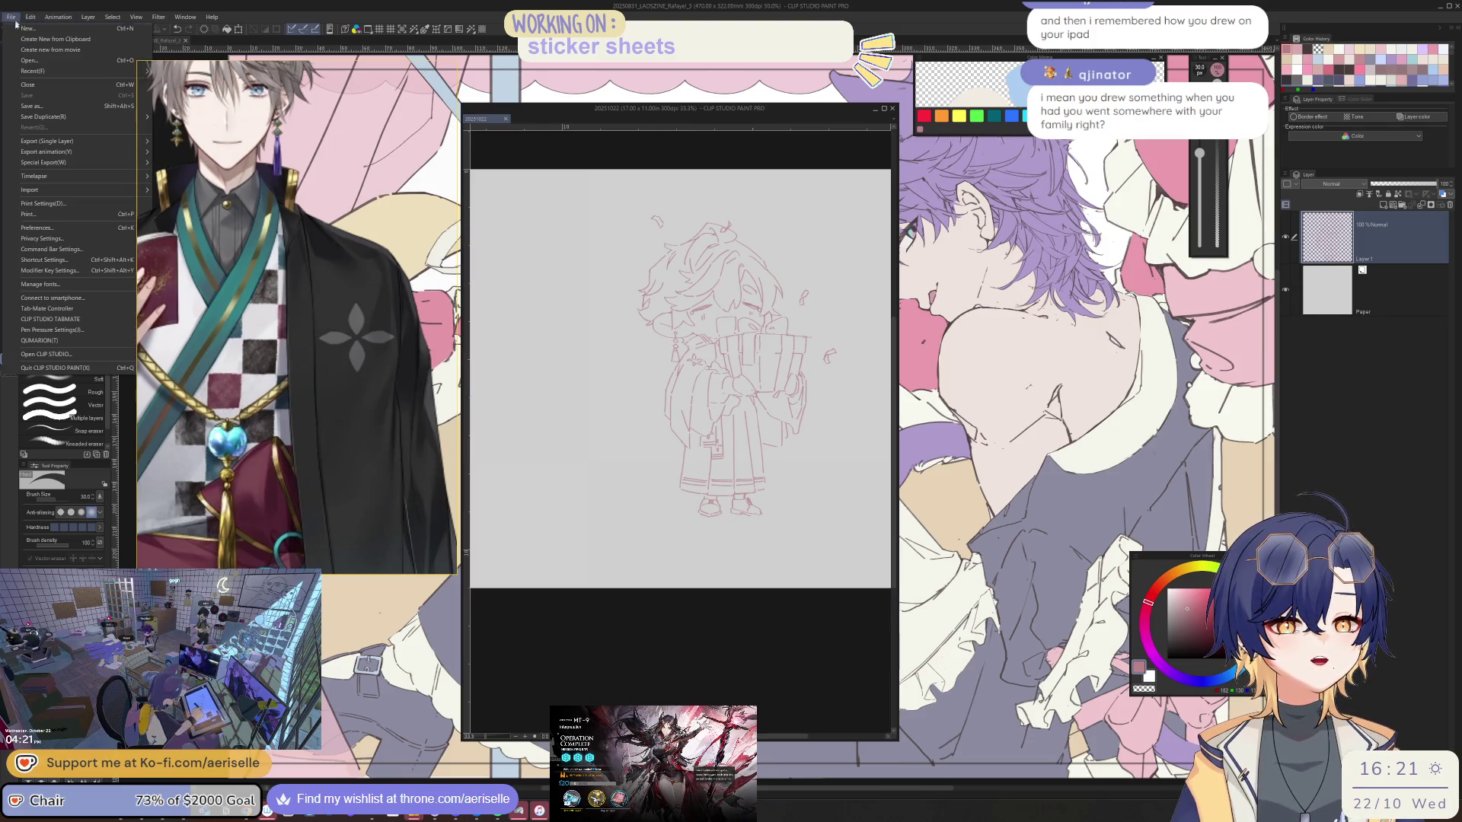
pyautogui.click(27, 60)
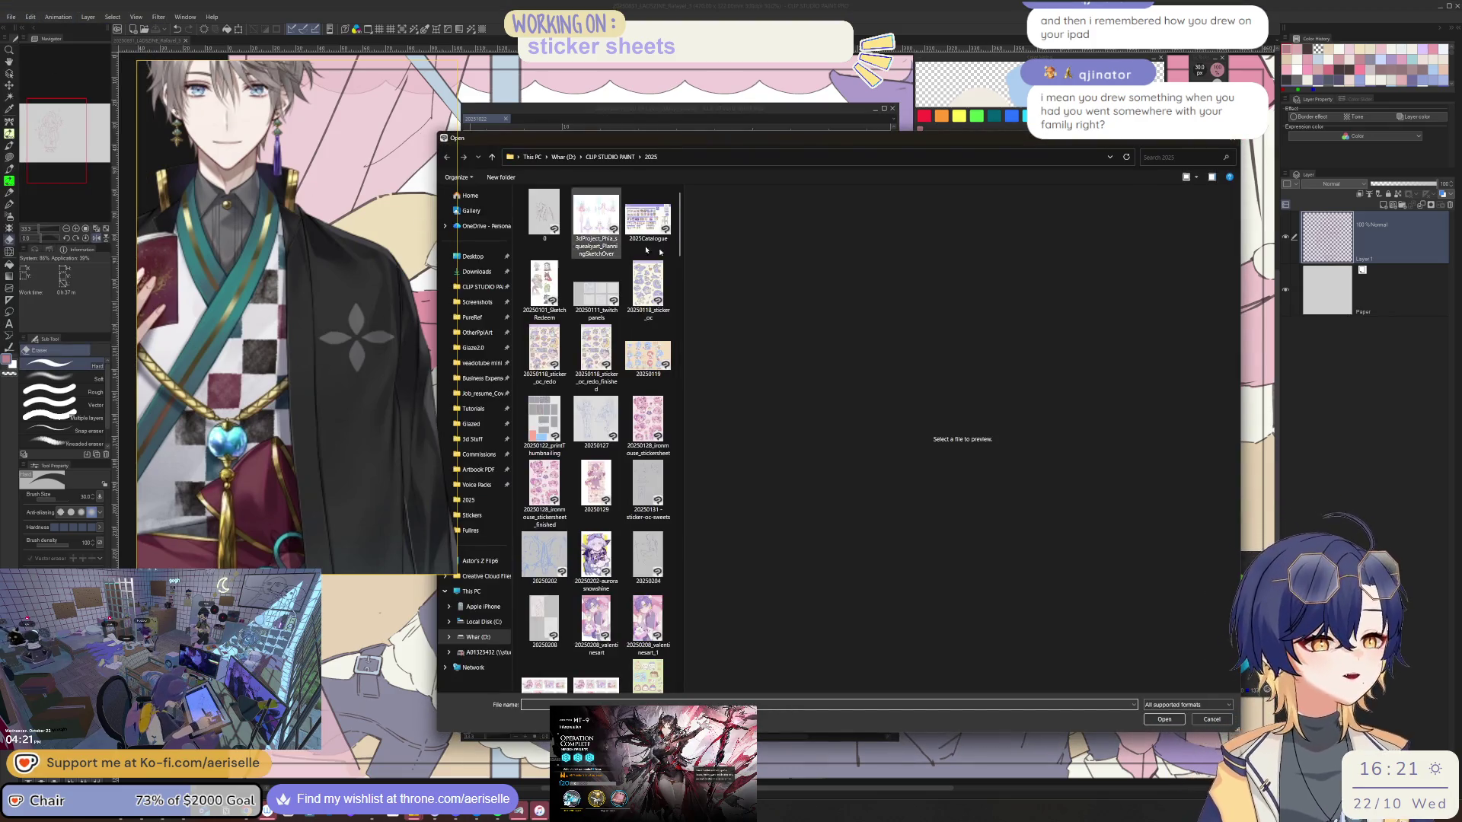
pyautogui.moveTo(681, 229); pyautogui.dragTo(874, 229)
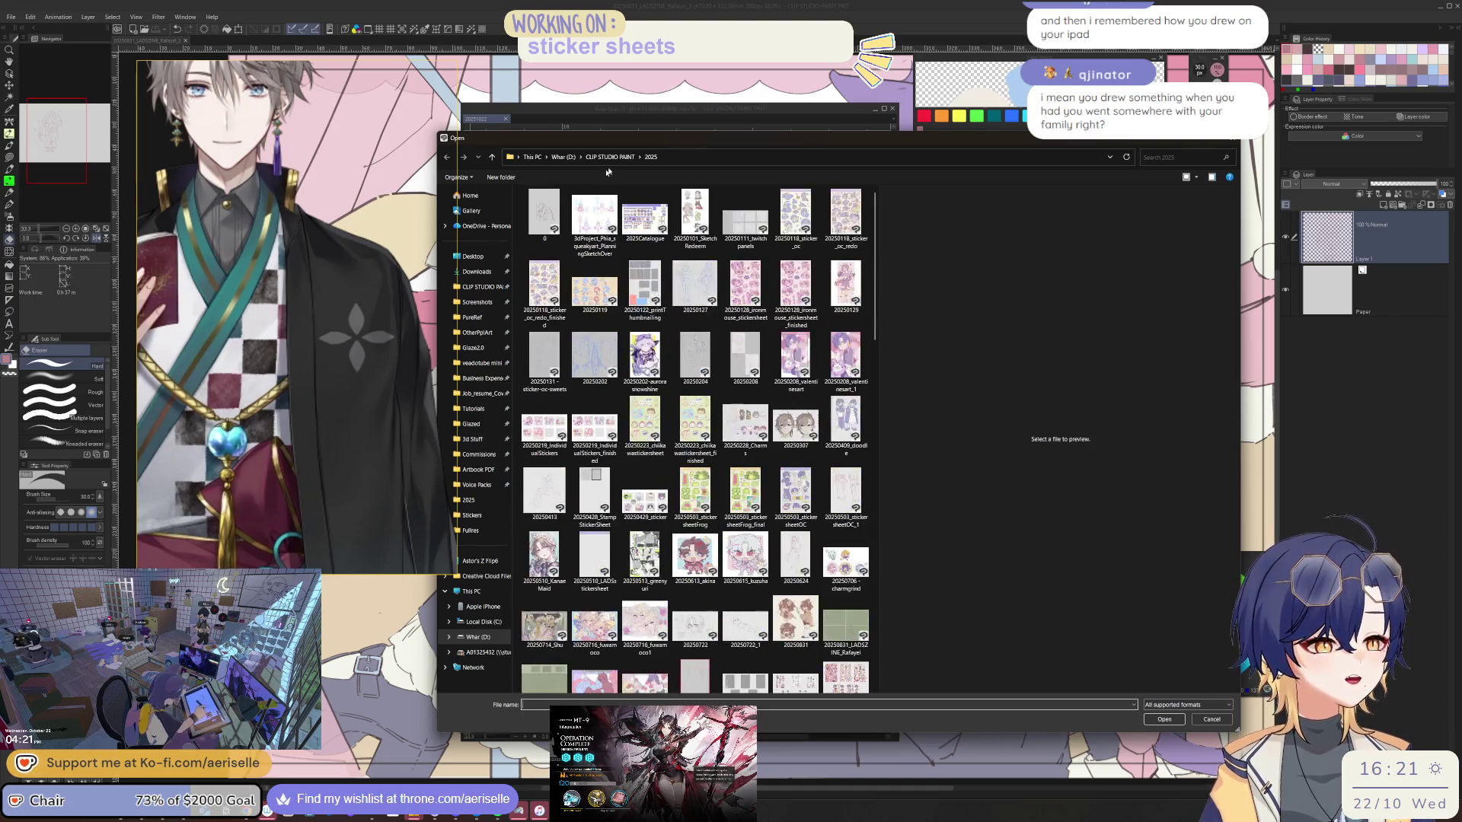
pyautogui.click(611, 156)
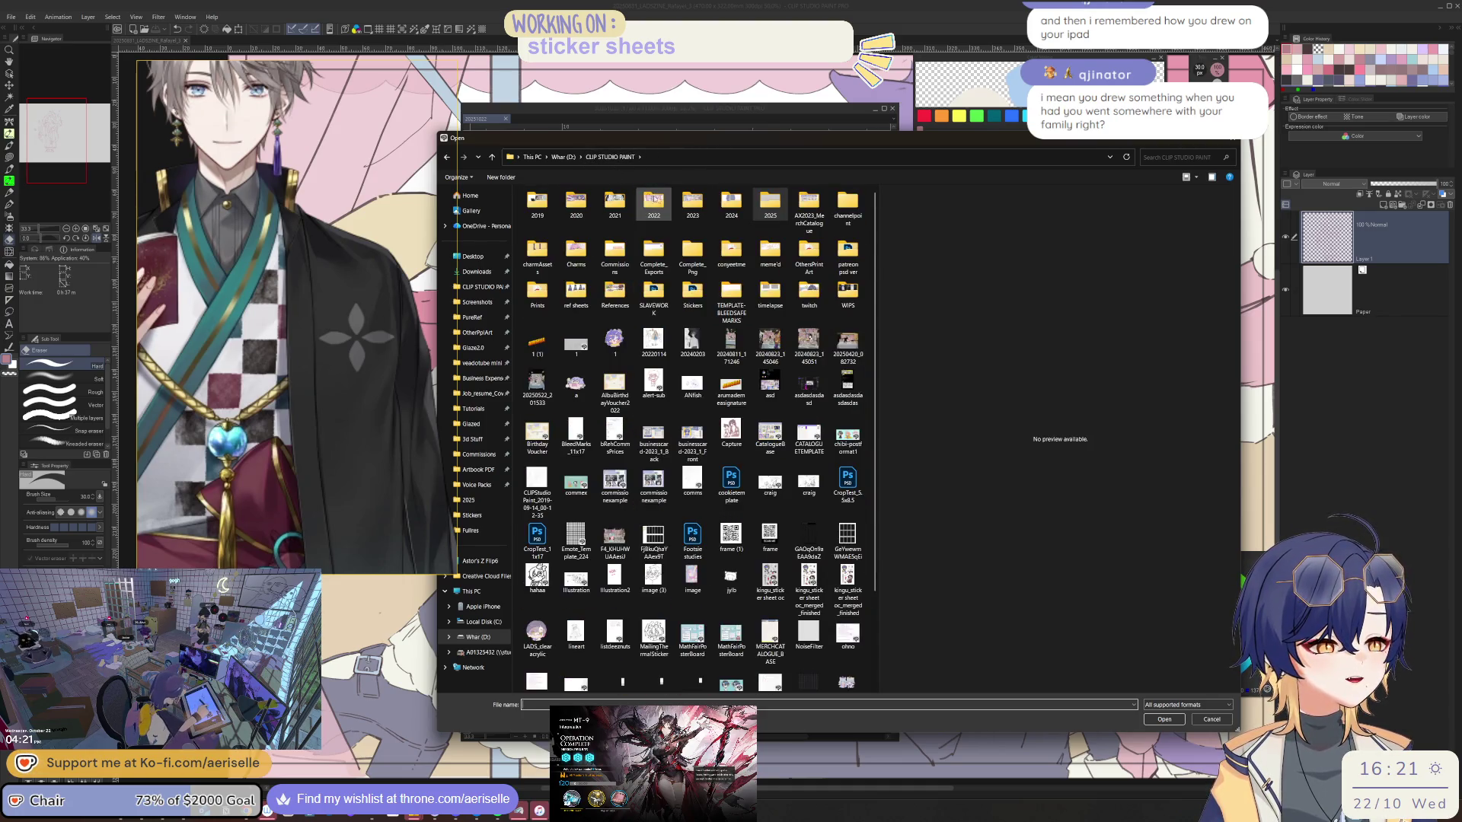
pyautogui.doubleClick(654, 203)
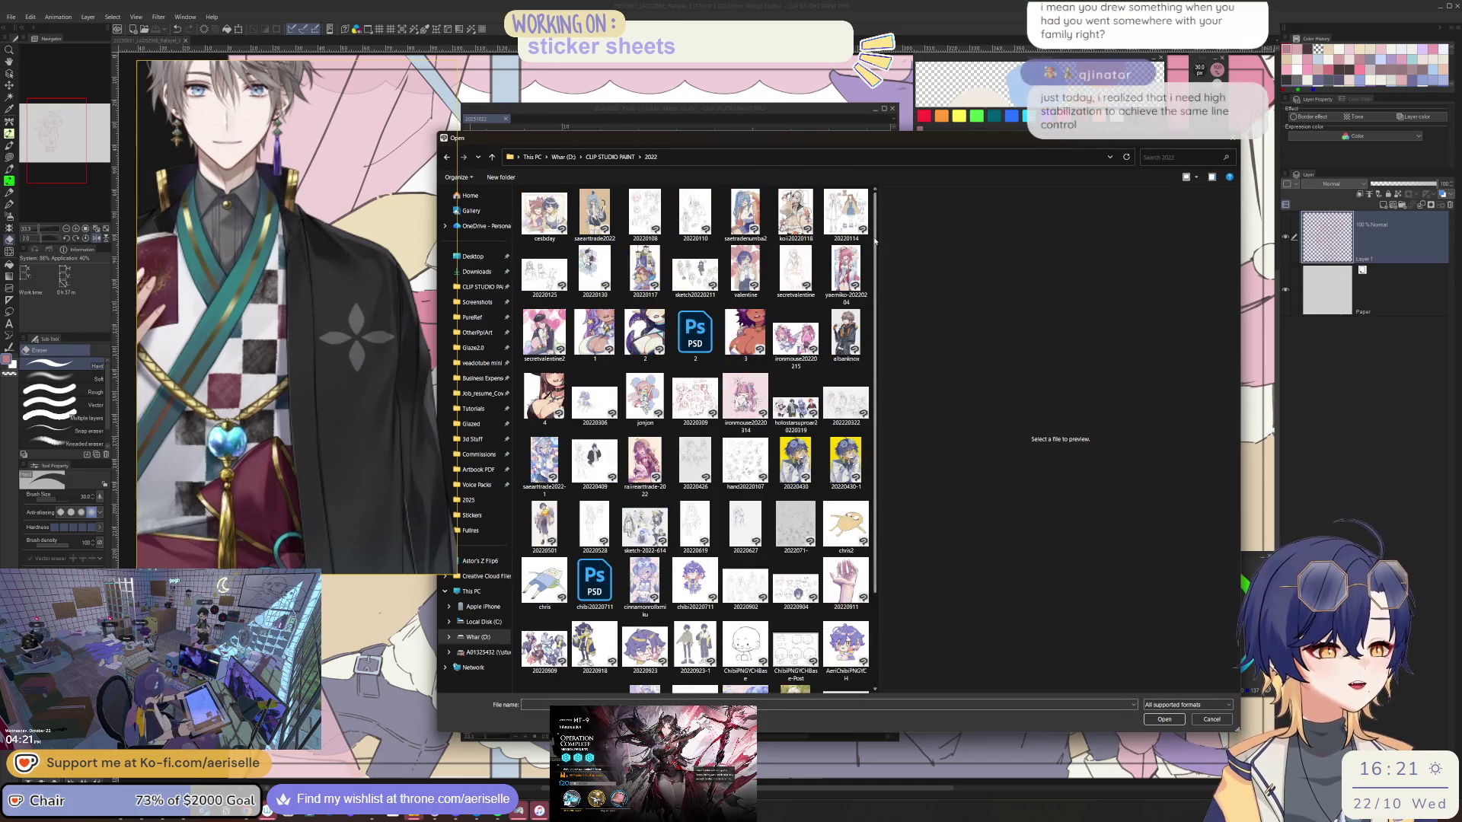
pyautogui.scroll(-4, 800, 435)
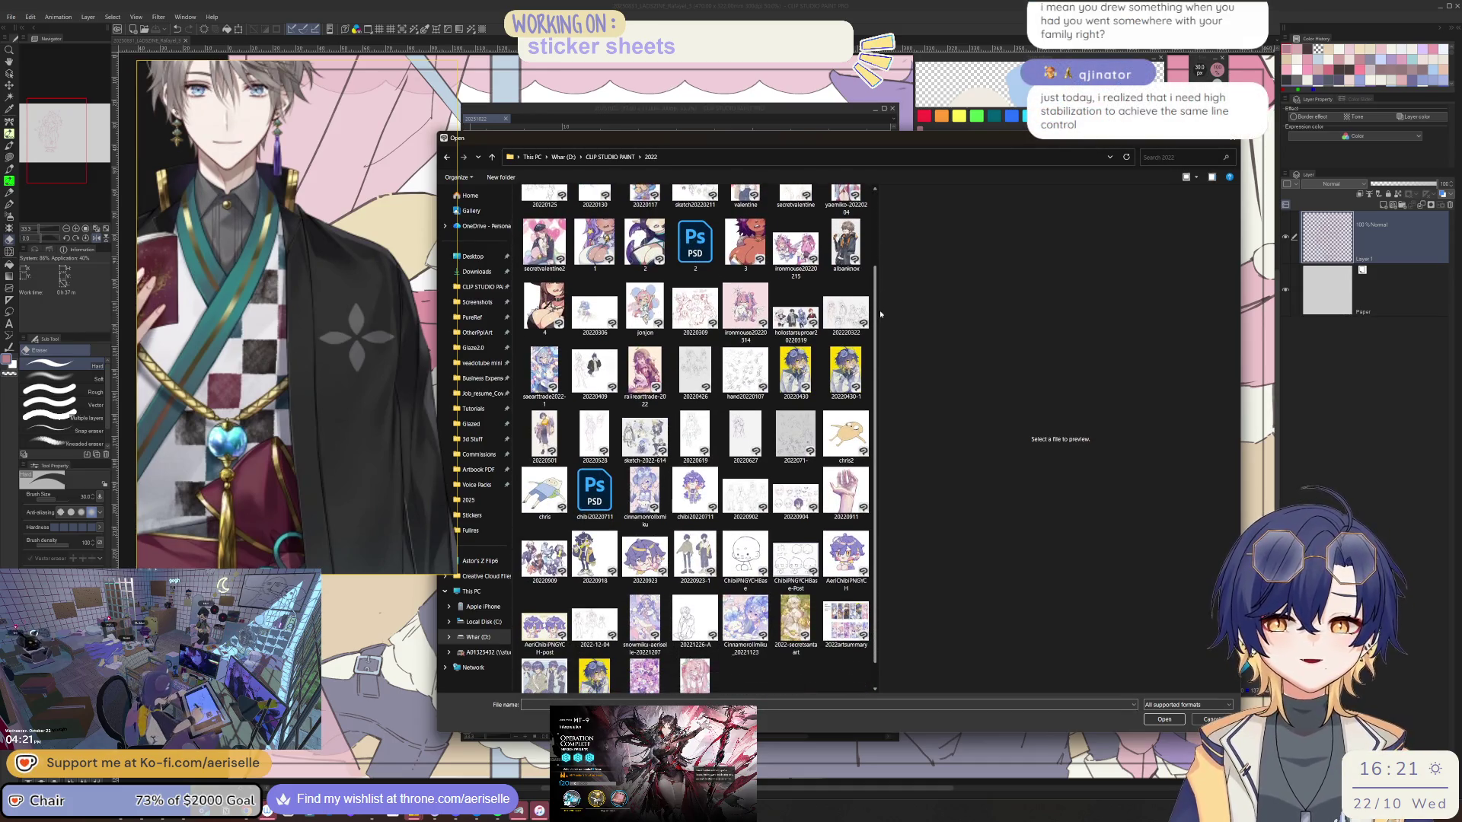
pyautogui.scroll(-2, 881, 311)
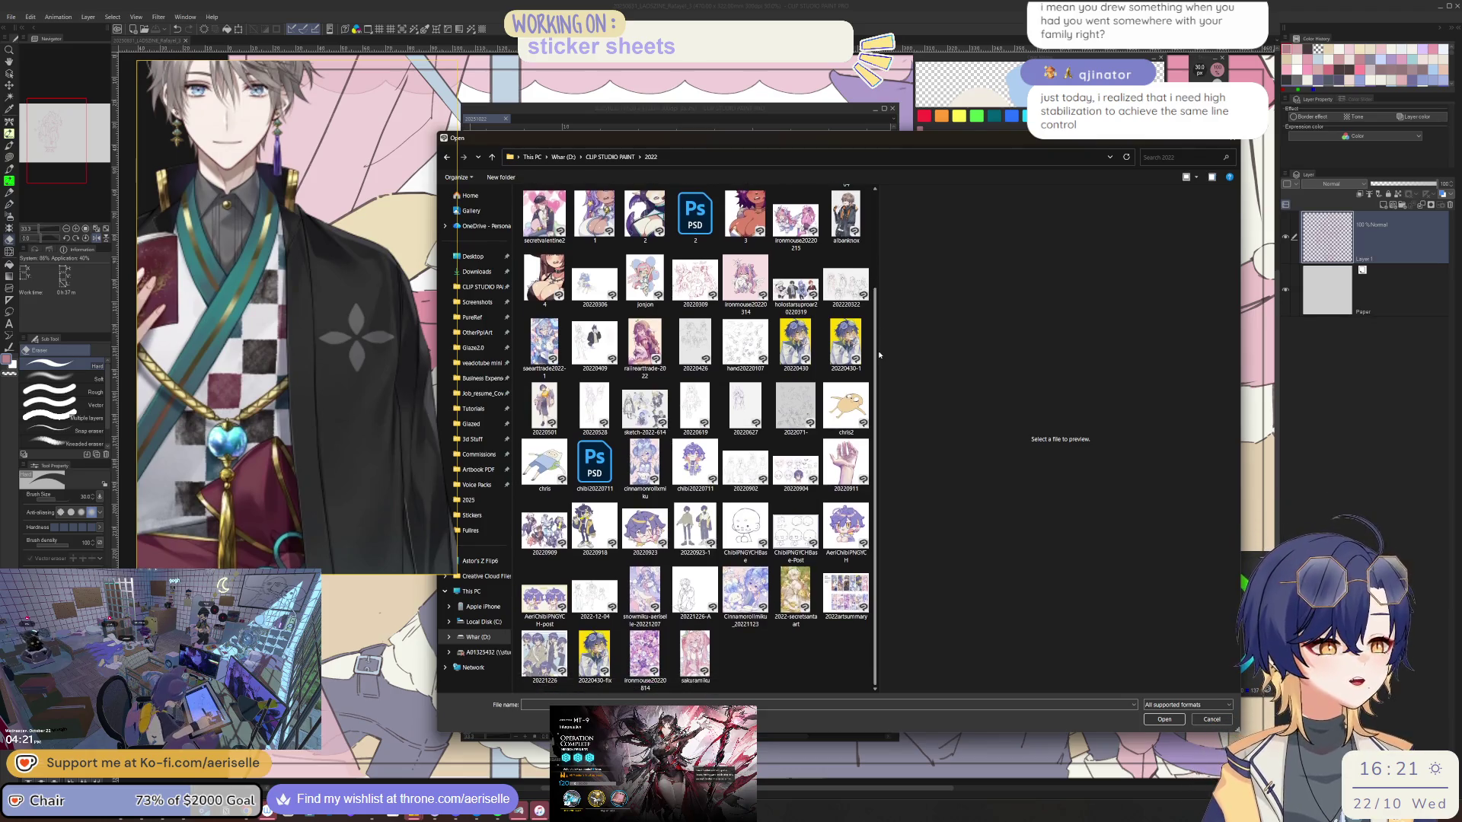
pyautogui.press('BackSpace')
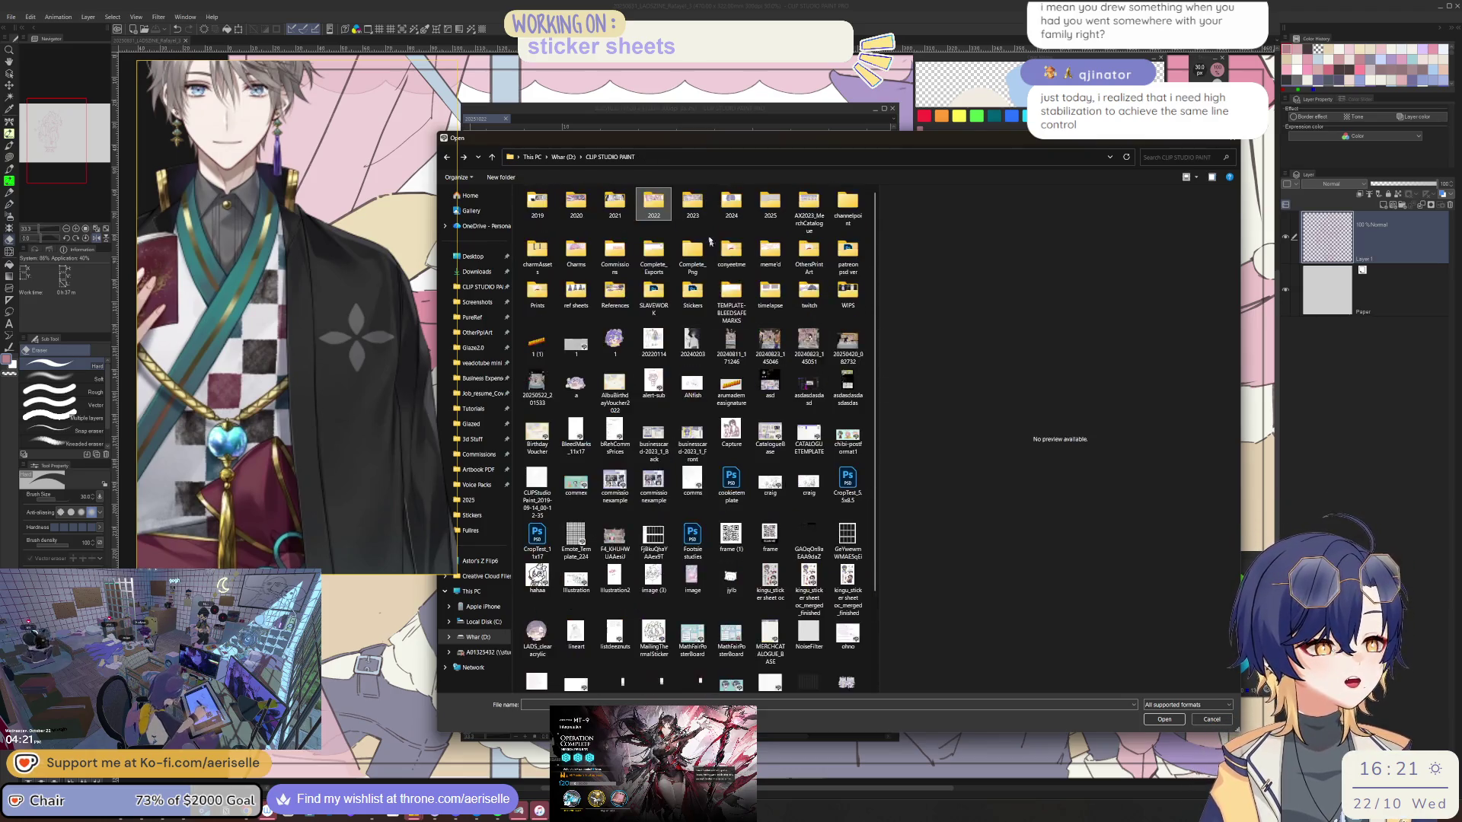
pyautogui.doubleClick(692, 205)
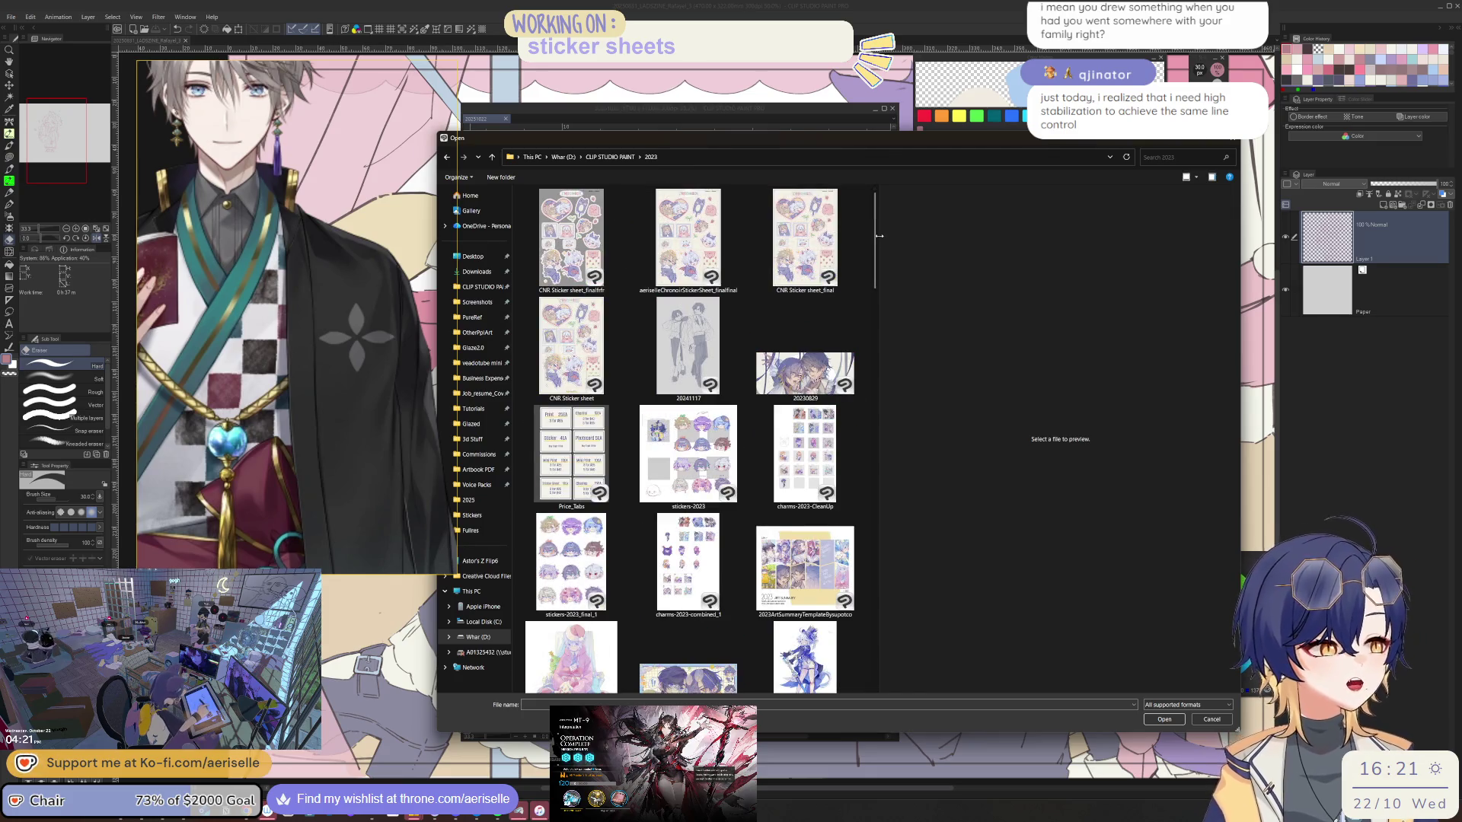
pyautogui.scroll(-2, 880, 237)
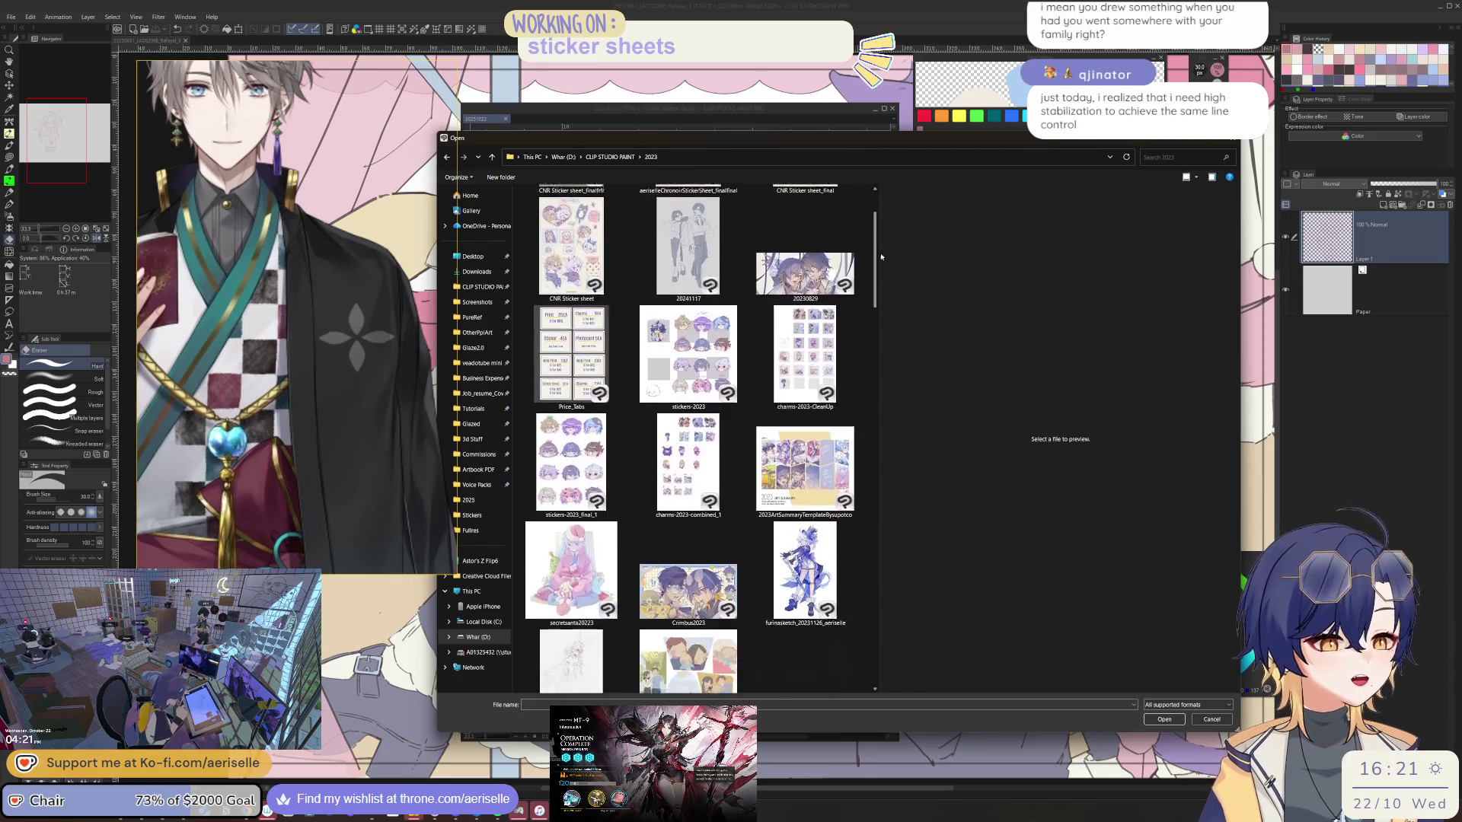
pyautogui.scroll(-3, 883, 278)
pyautogui.scroll(-3, 886, 309)
pyautogui.scroll(-3, 889, 331)
pyautogui.scroll(-3, 891, 355)
pyautogui.scroll(-3, 891, 355)
pyautogui.scroll(-3, 894, 389)
pyautogui.scroll(-3, 899, 424)
pyautogui.scroll(-3, 907, 469)
pyautogui.scroll(-3, 909, 480)
pyautogui.scroll(-3, 919, 517)
pyautogui.scroll(-3, 925, 571)
pyautogui.scroll(-2, 938, 642)
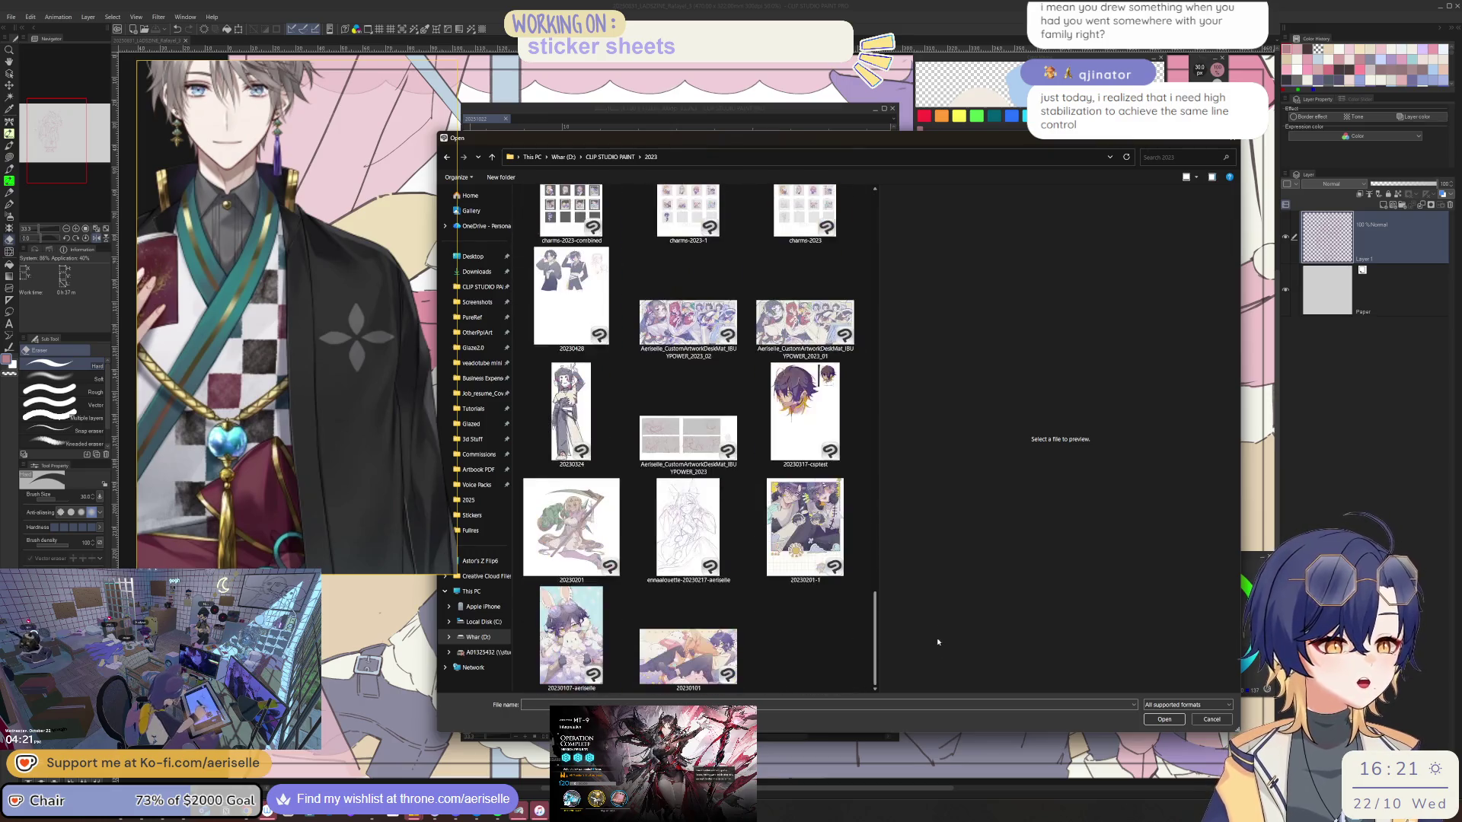
# - Go into the 2024 folder and open the chosen illustration file
pyautogui.hotkey('alt', 'Up')
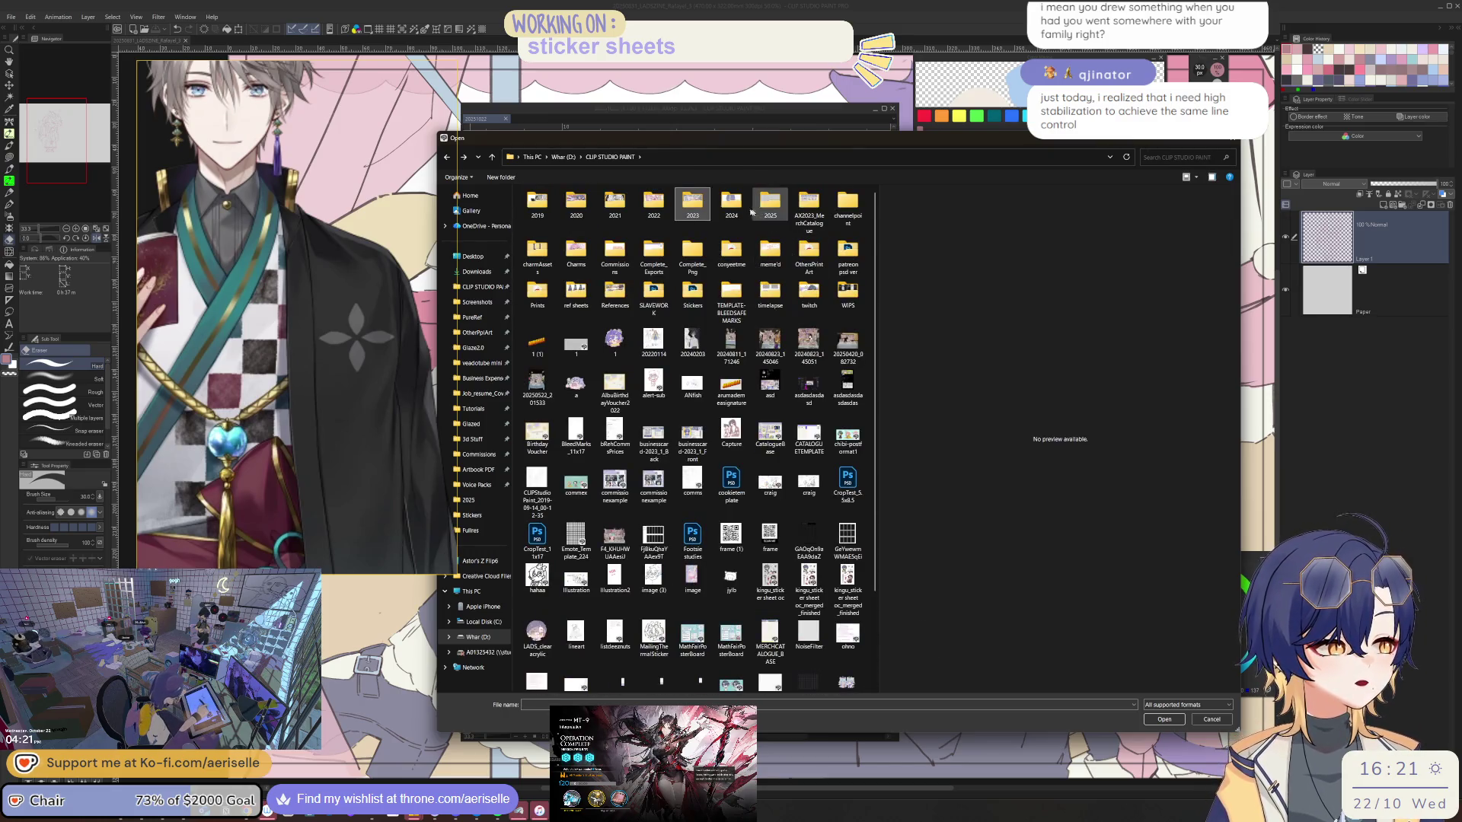
pyautogui.doubleClick(731, 208)
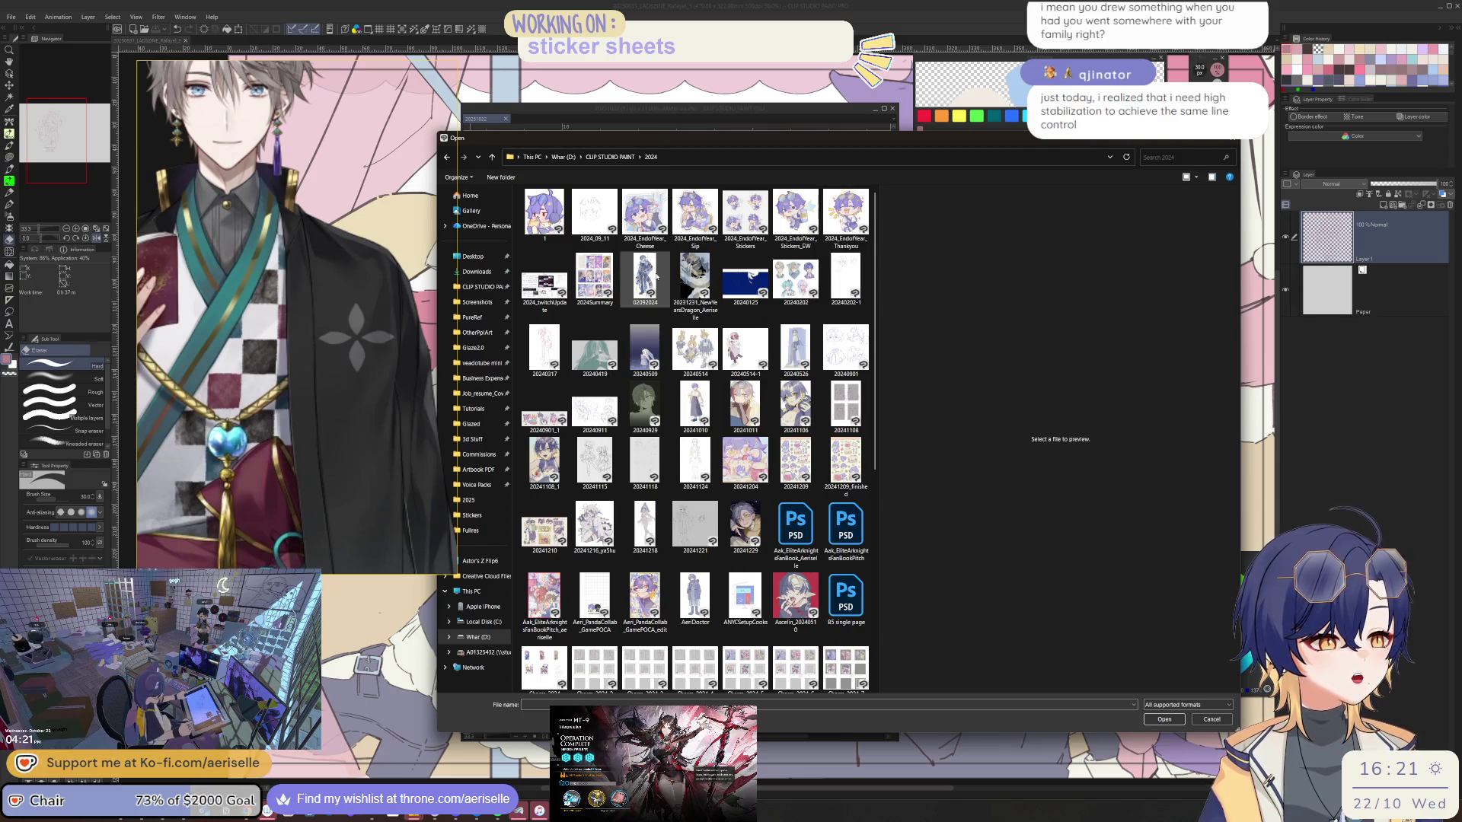
pyautogui.click(645, 280)
pyautogui.doubleClick(645, 280)
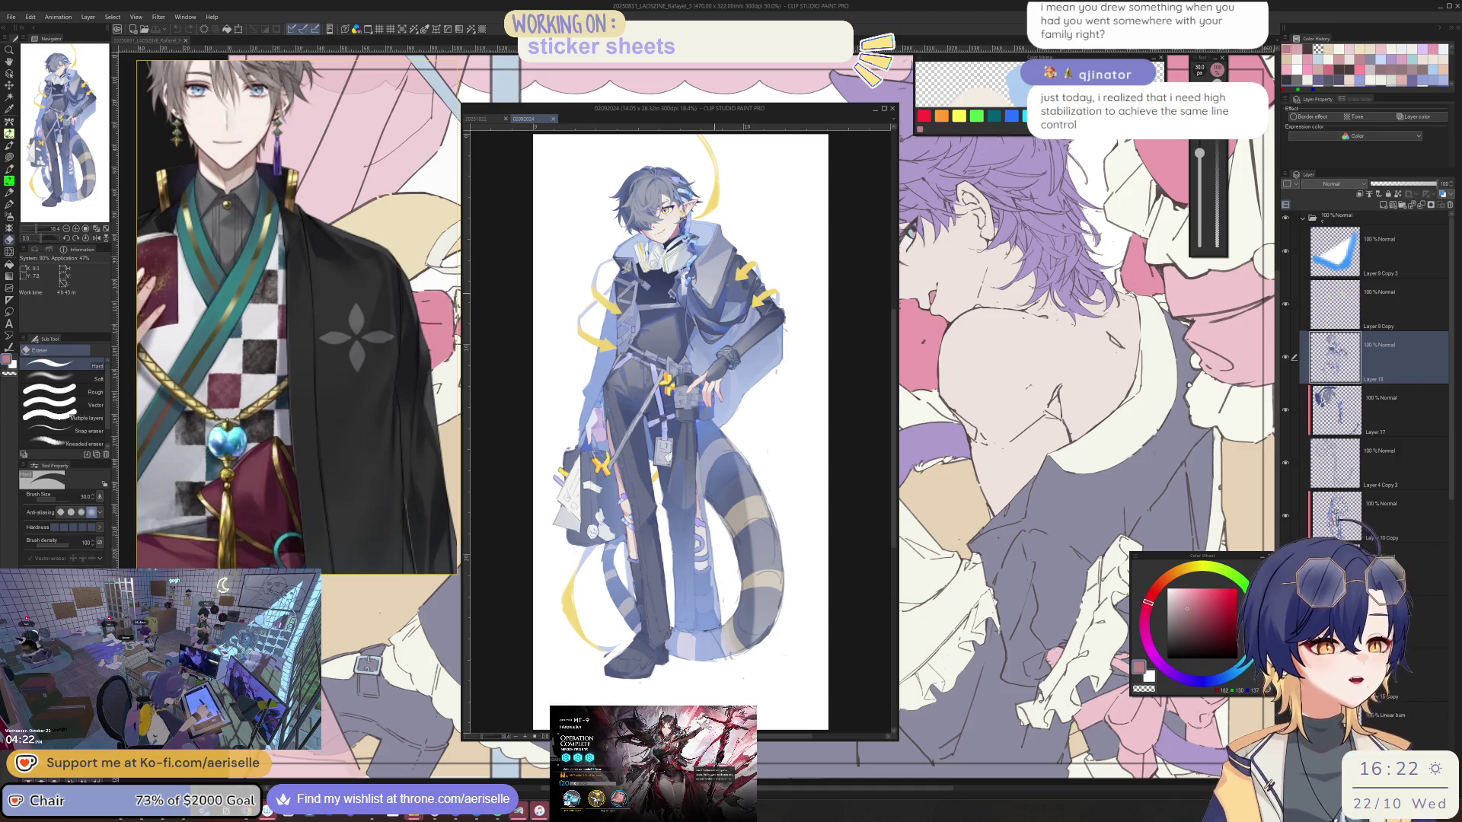
pyautogui.scroll(2, 708, 344)
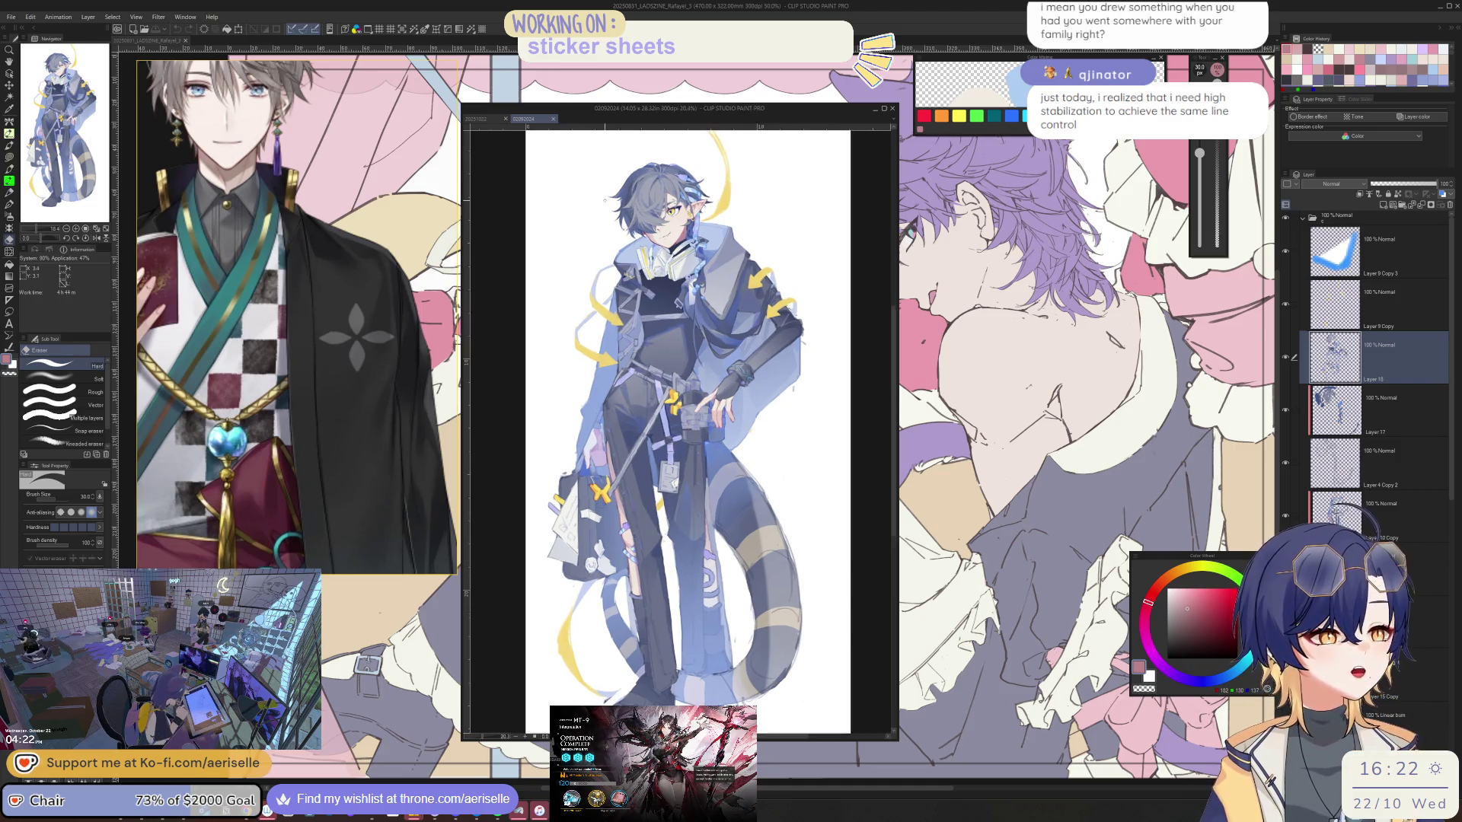
pyautogui.scroll(2, 709, 343)
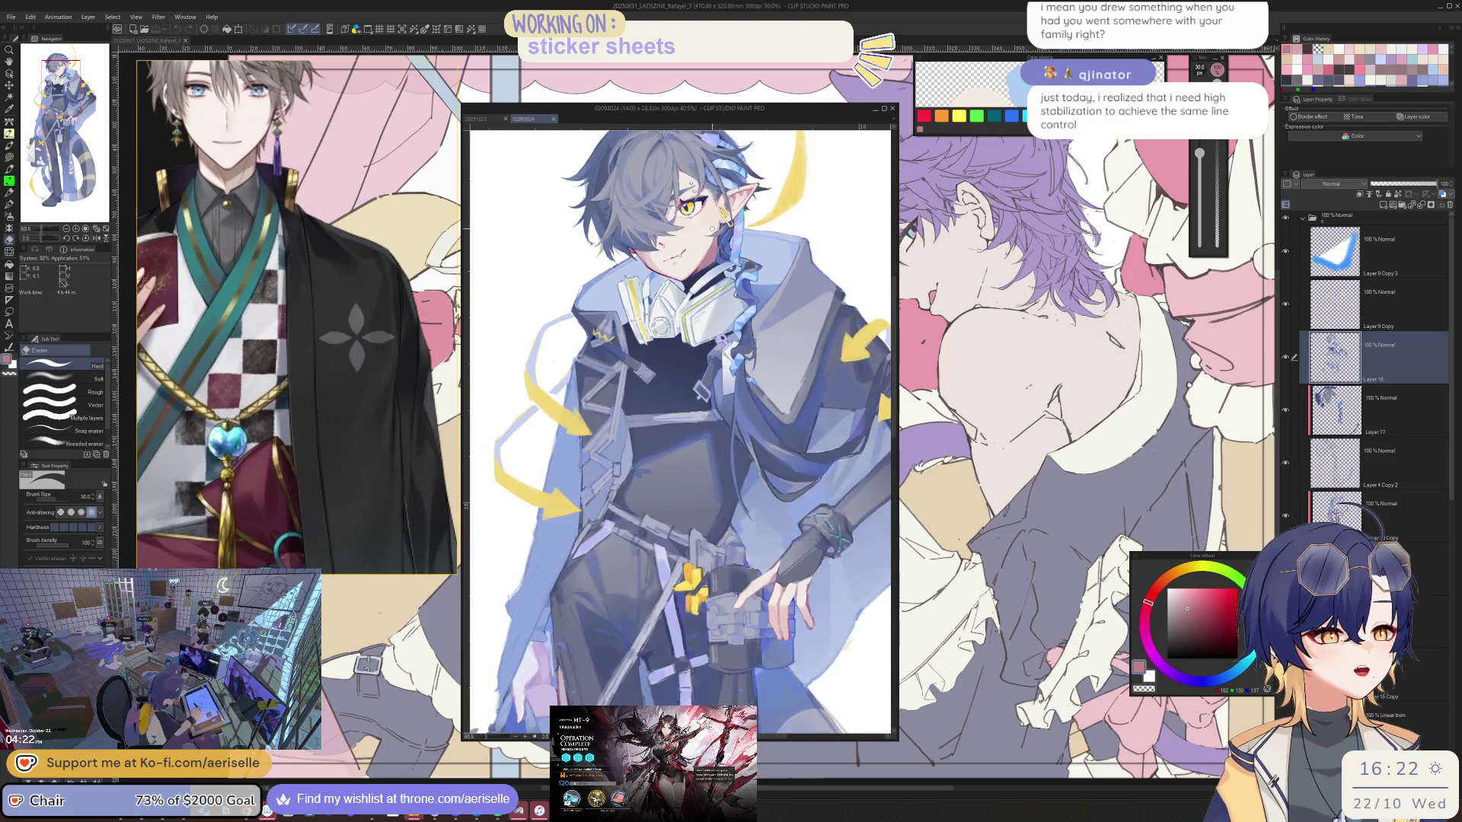
pyautogui.scroll(4, 688, 271)
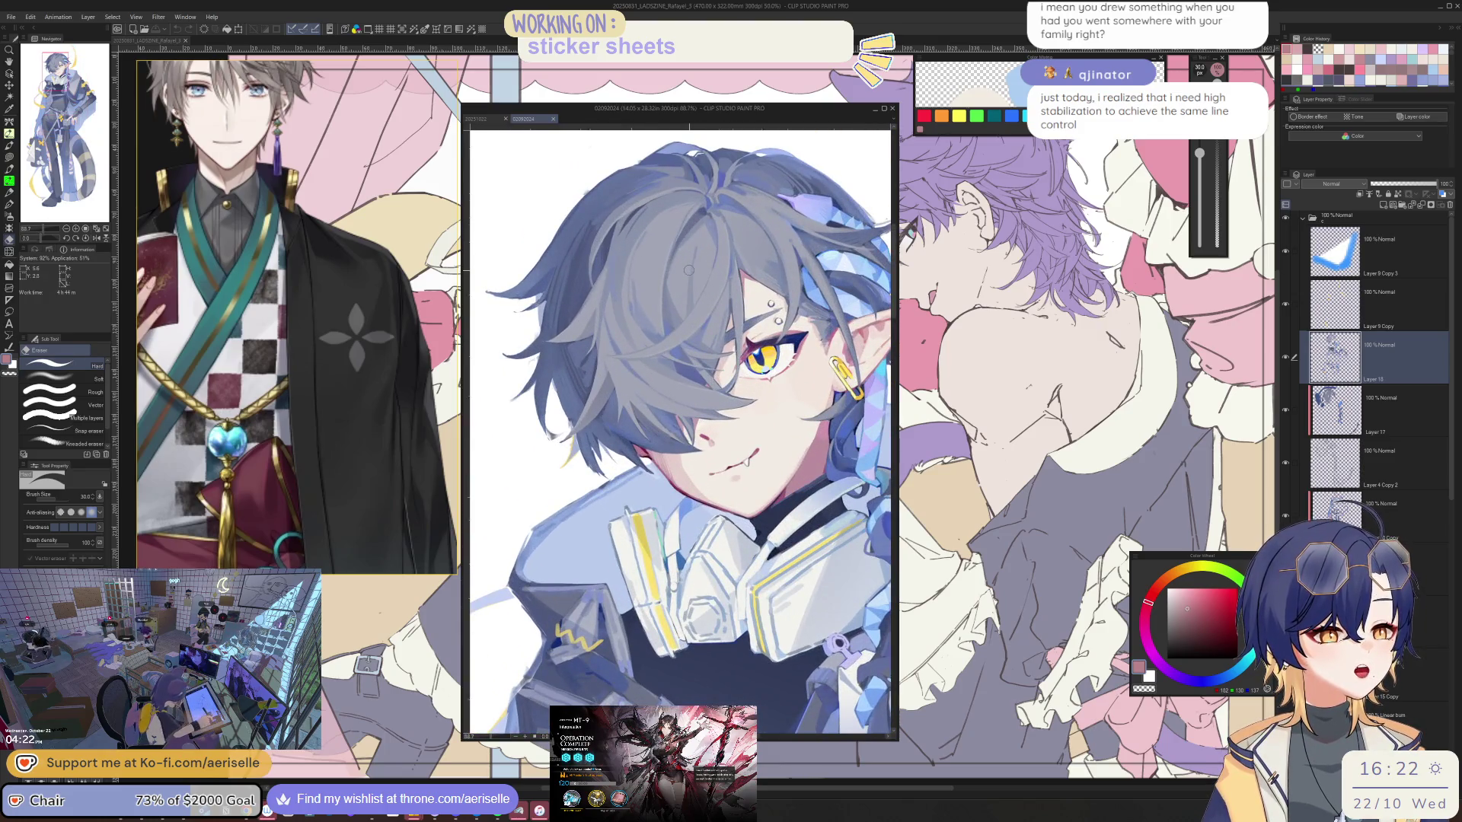
# - Mirror the colored illustration back and forth to check its head and torso
pyautogui.press('h')
pyautogui.scroll(-3, 686, 399)
pyautogui.press('h')
pyautogui.scroll(-3, 680, 400)
pyautogui.scroll(-3, 685, 457)
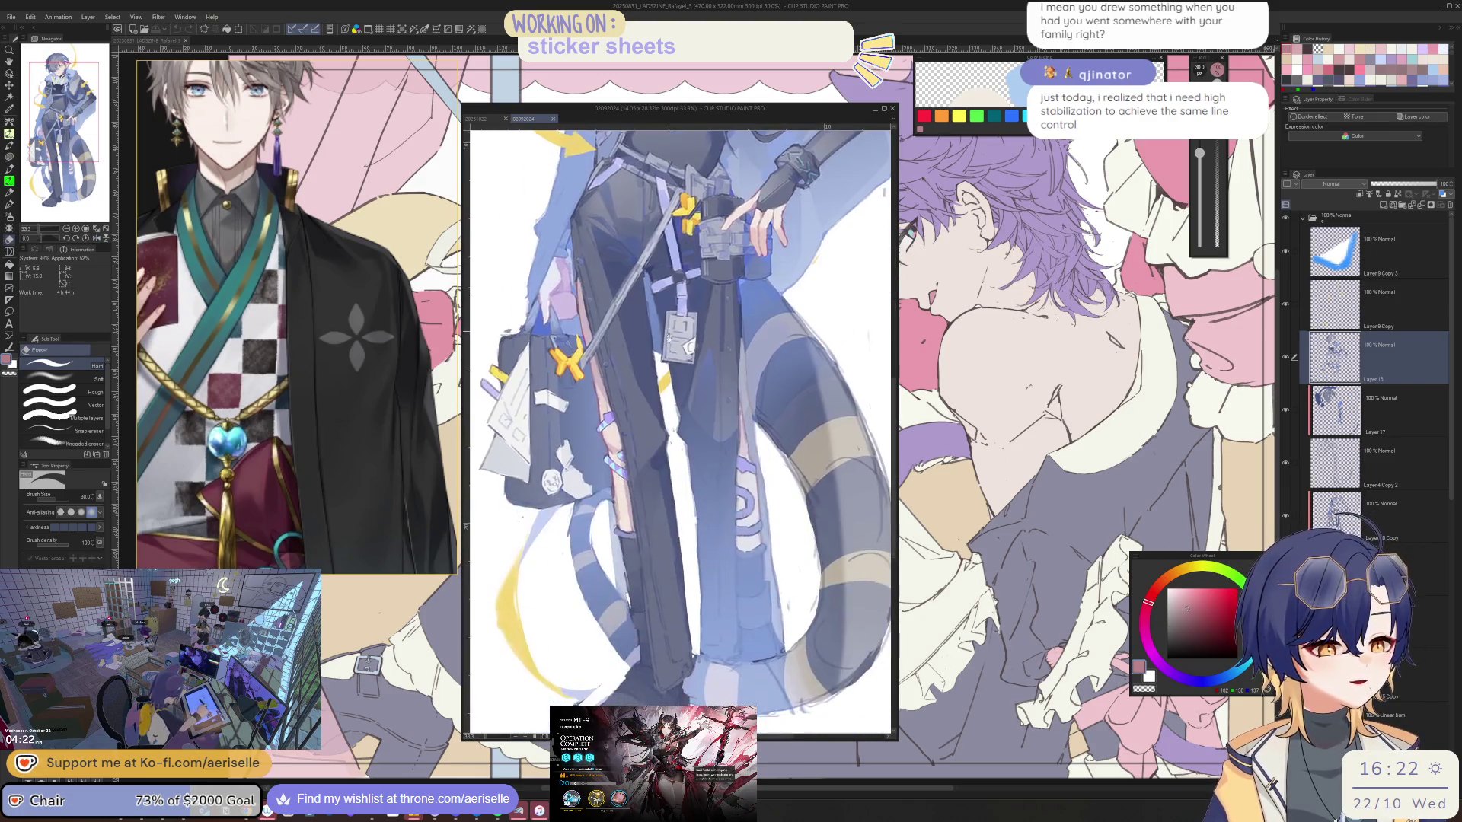
pyautogui.scroll(2, 720, 435)
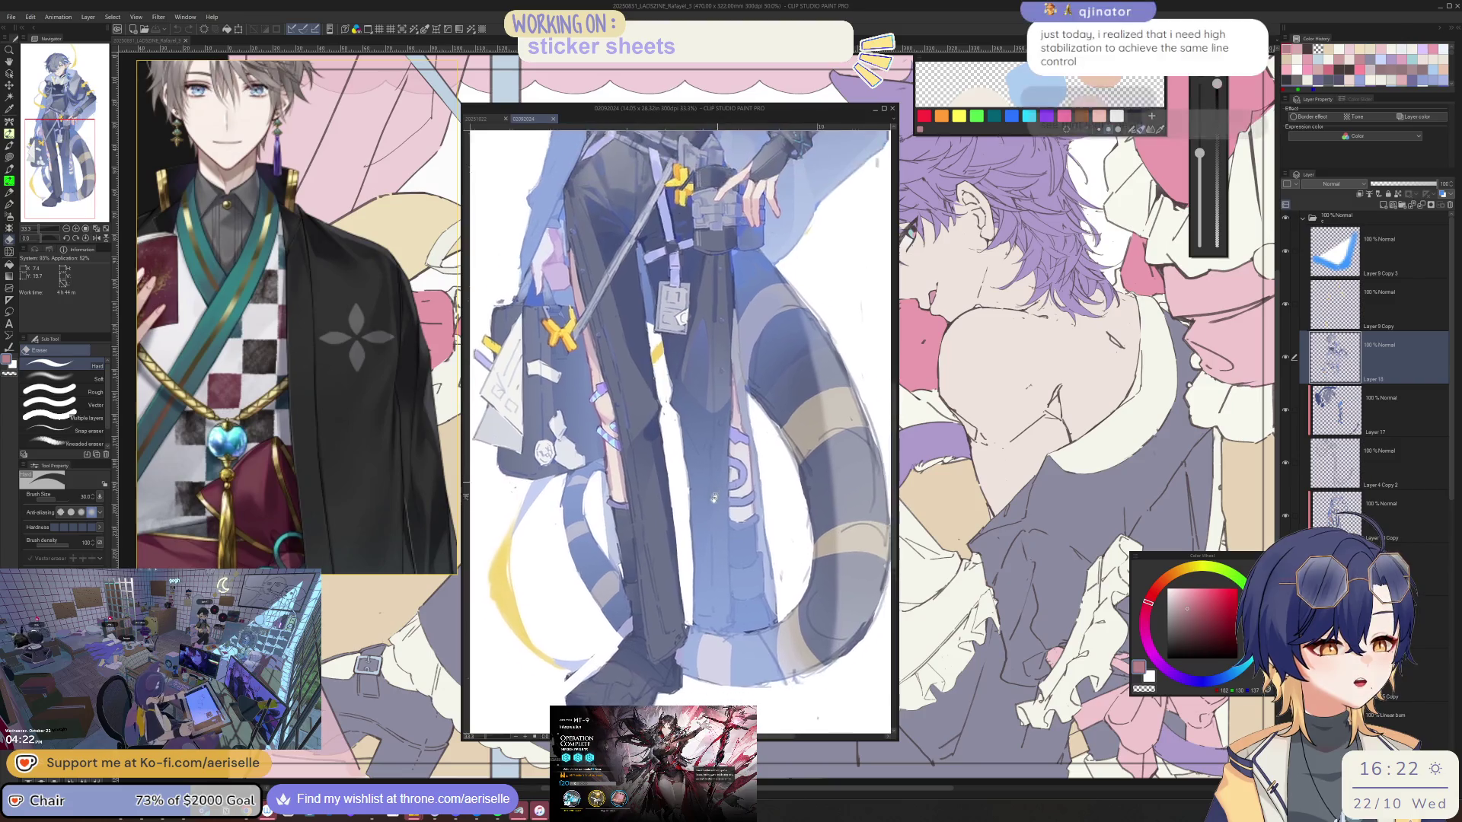
pyautogui.scroll(4, 686, 400)
pyautogui.scroll(4, 685, 400)
pyautogui.scroll(3, 685, 399)
pyautogui.scroll(3, 680, 400)
pyautogui.press('h')
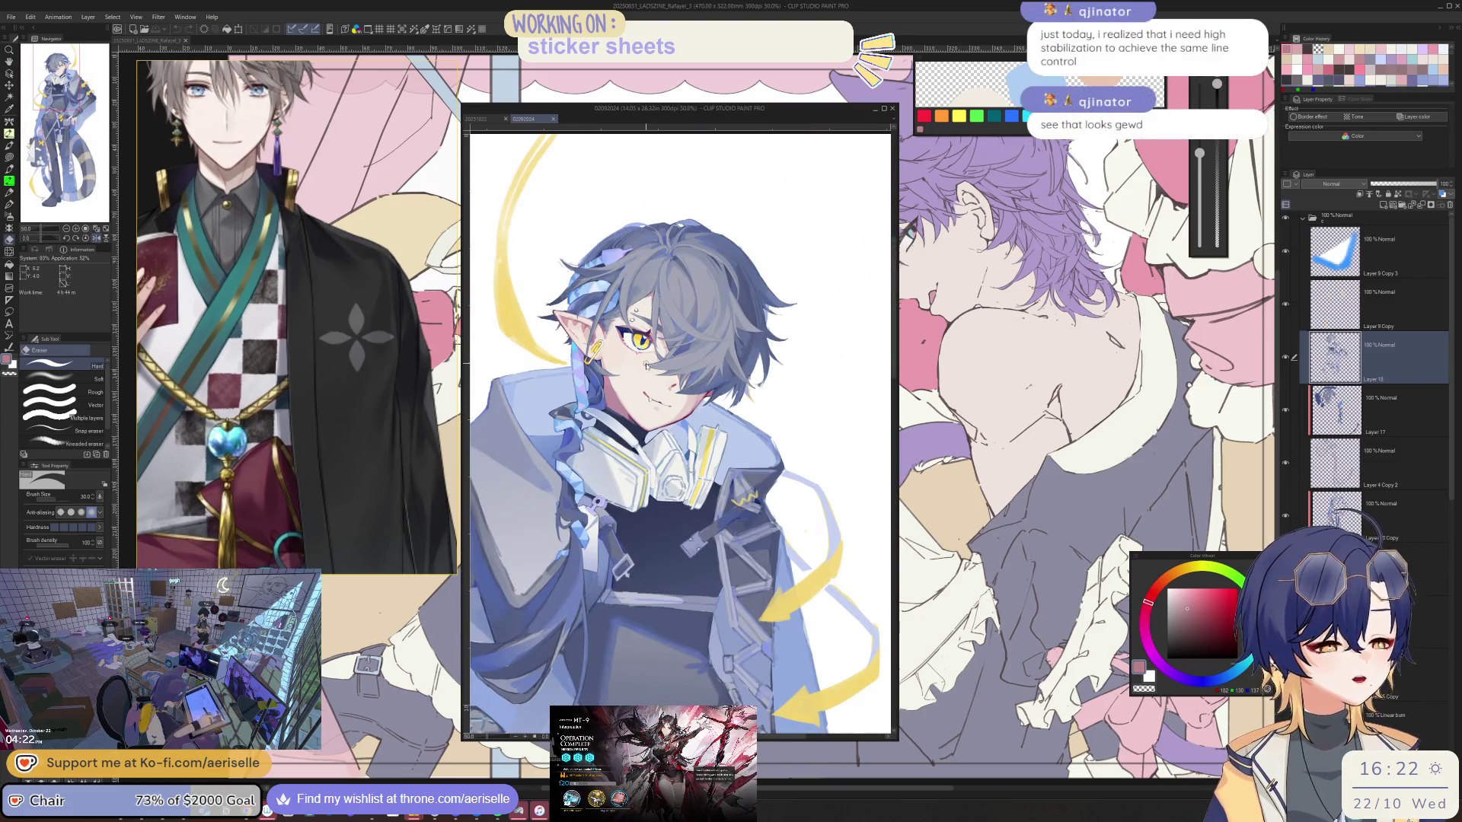
pyautogui.scroll(3, 647, 365)
pyautogui.scroll(-4, 680, 401)
pyautogui.press('h')
pyautogui.scroll(-2, 680, 401)
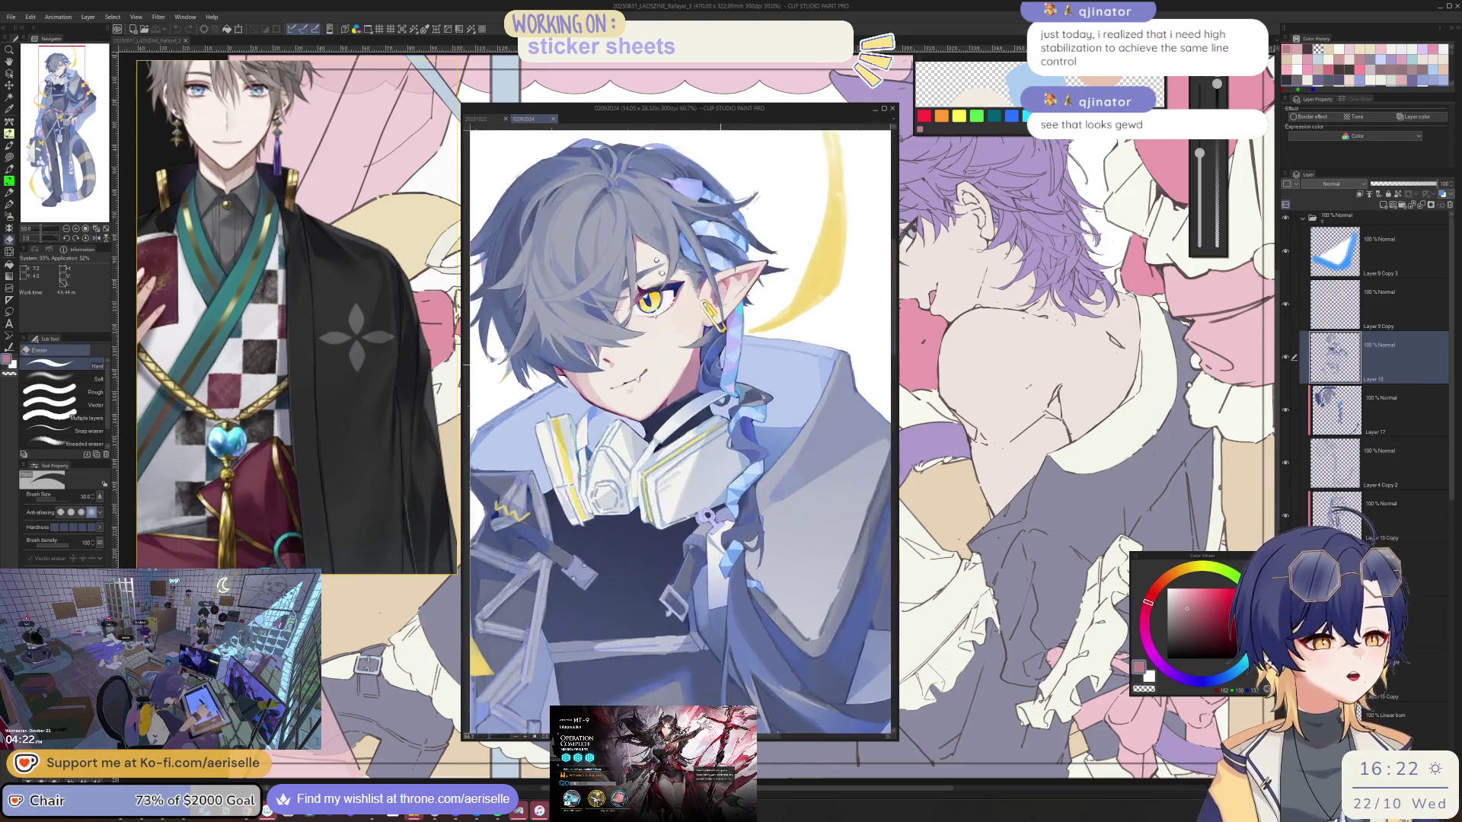
pyautogui.scroll(5, 680, 342)
# - Pan over the hair, waist, legs and tail, then switch to the chibi sketch document
pyautogui.moveTo(593, 562); pyautogui.dragTo(757, 566)
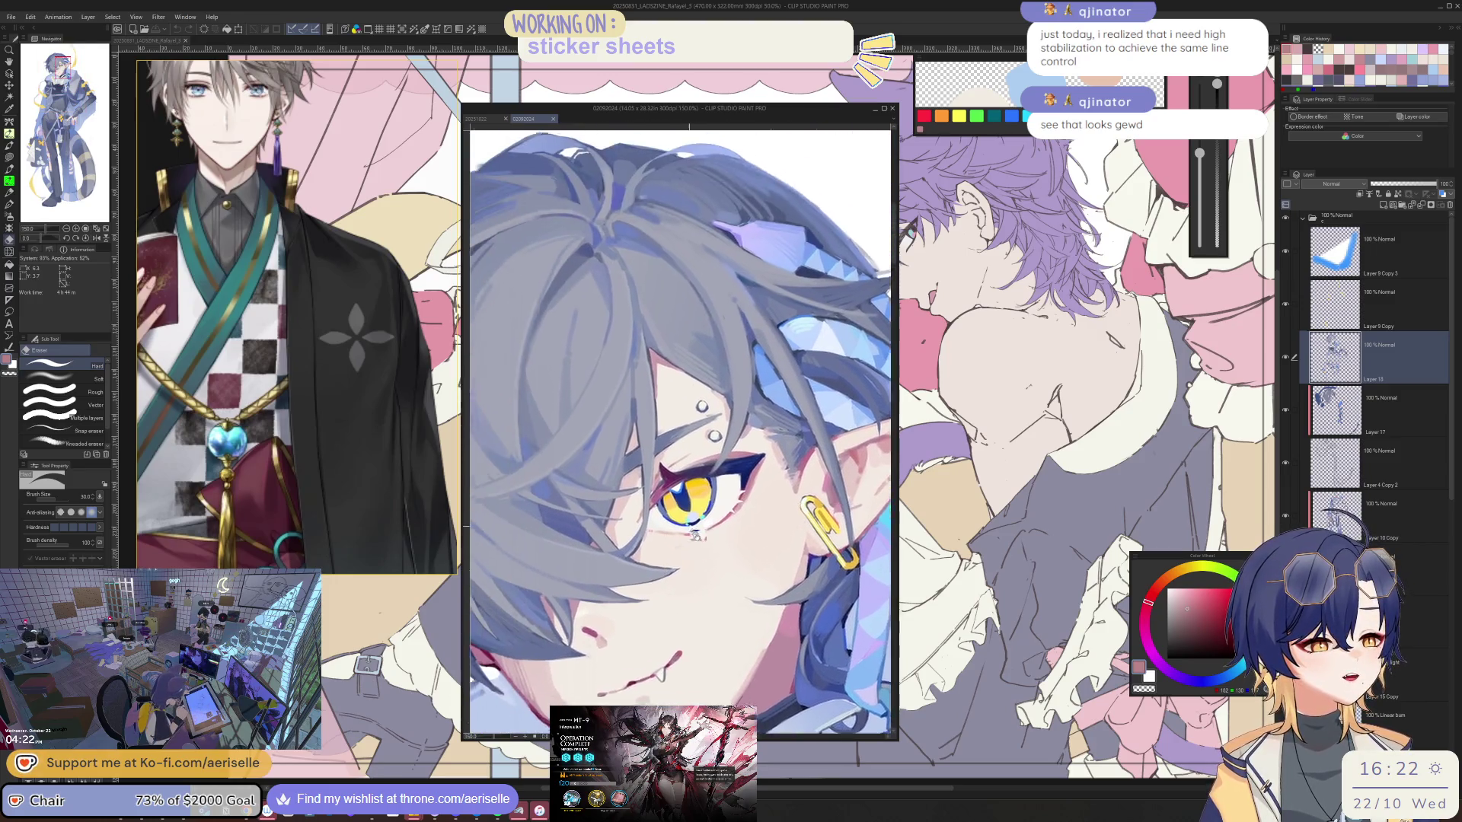
pyautogui.scroll(-2, 757, 565)
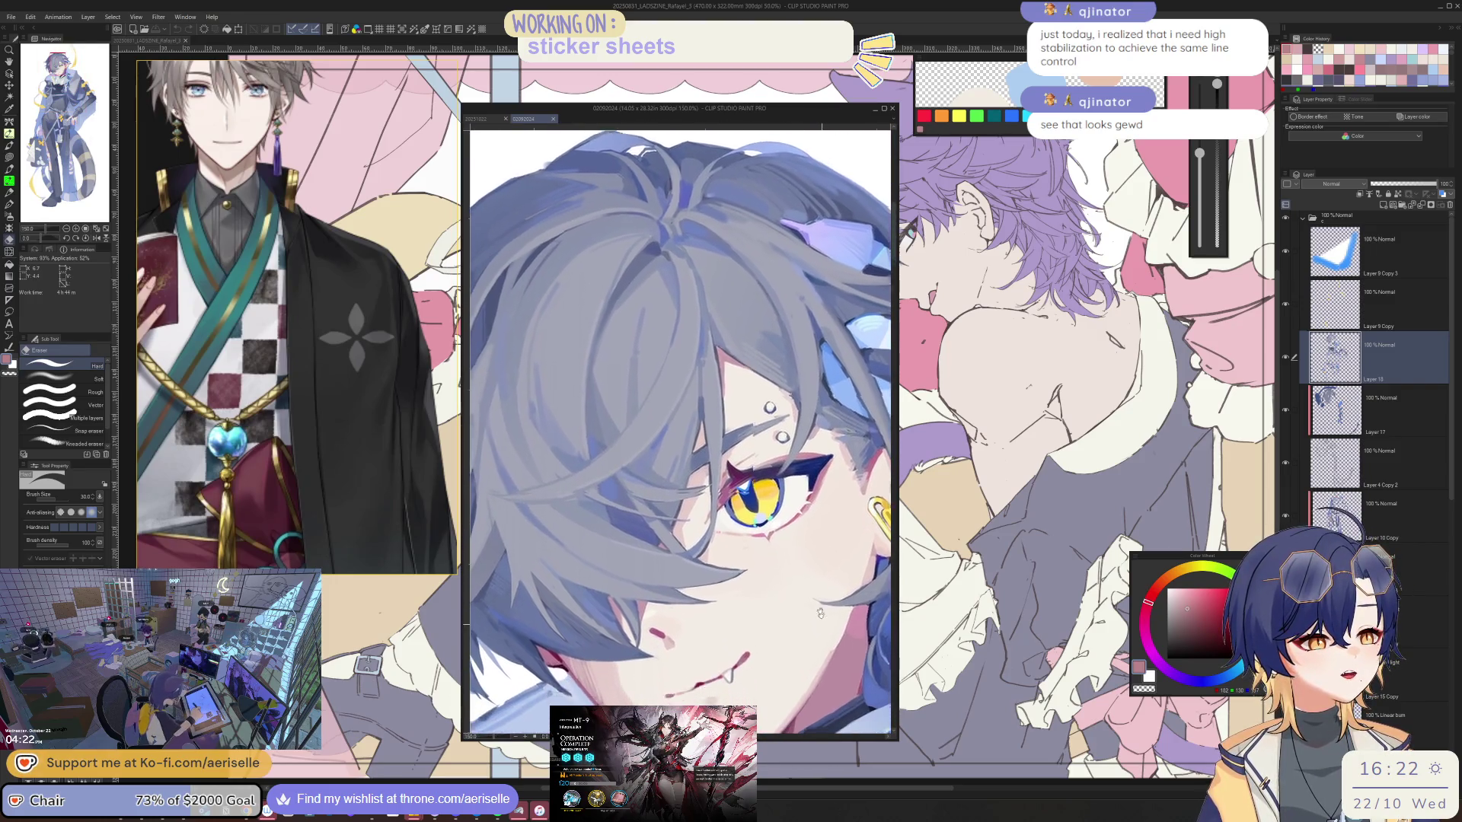
pyautogui.scroll(-2, 758, 566)
pyautogui.scroll(-2, 799, 571)
pyautogui.moveTo(738, 545); pyautogui.dragTo(732, 230)
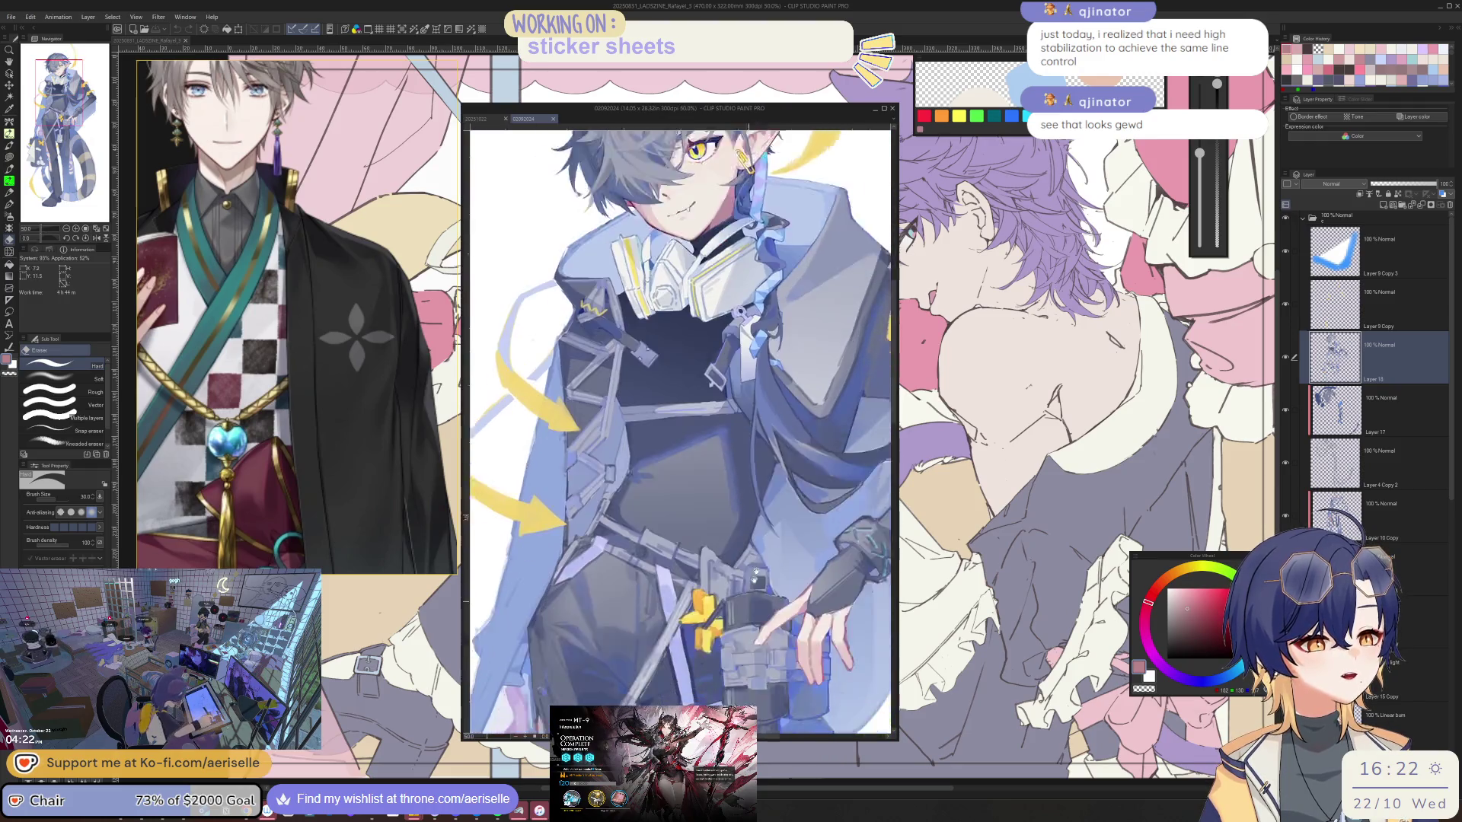
pyautogui.scroll(2, 792, 383)
pyautogui.moveTo(757, 168); pyautogui.dragTo(757, 153)
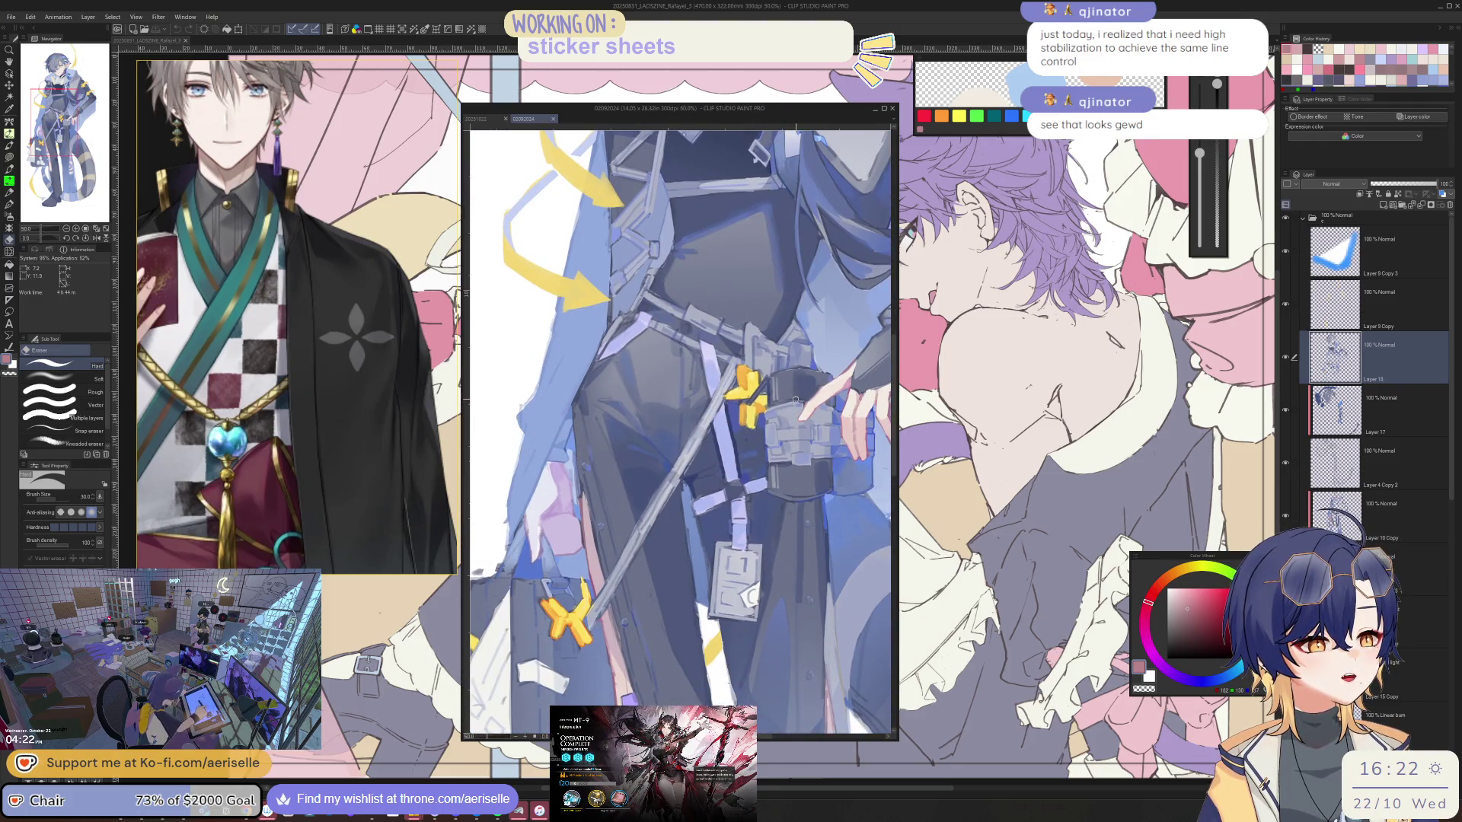
pyautogui.scroll(-3, 685, 400)
pyautogui.scroll(2, 685, 400)
pyautogui.moveTo(686, 514); pyautogui.dragTo(686, 343)
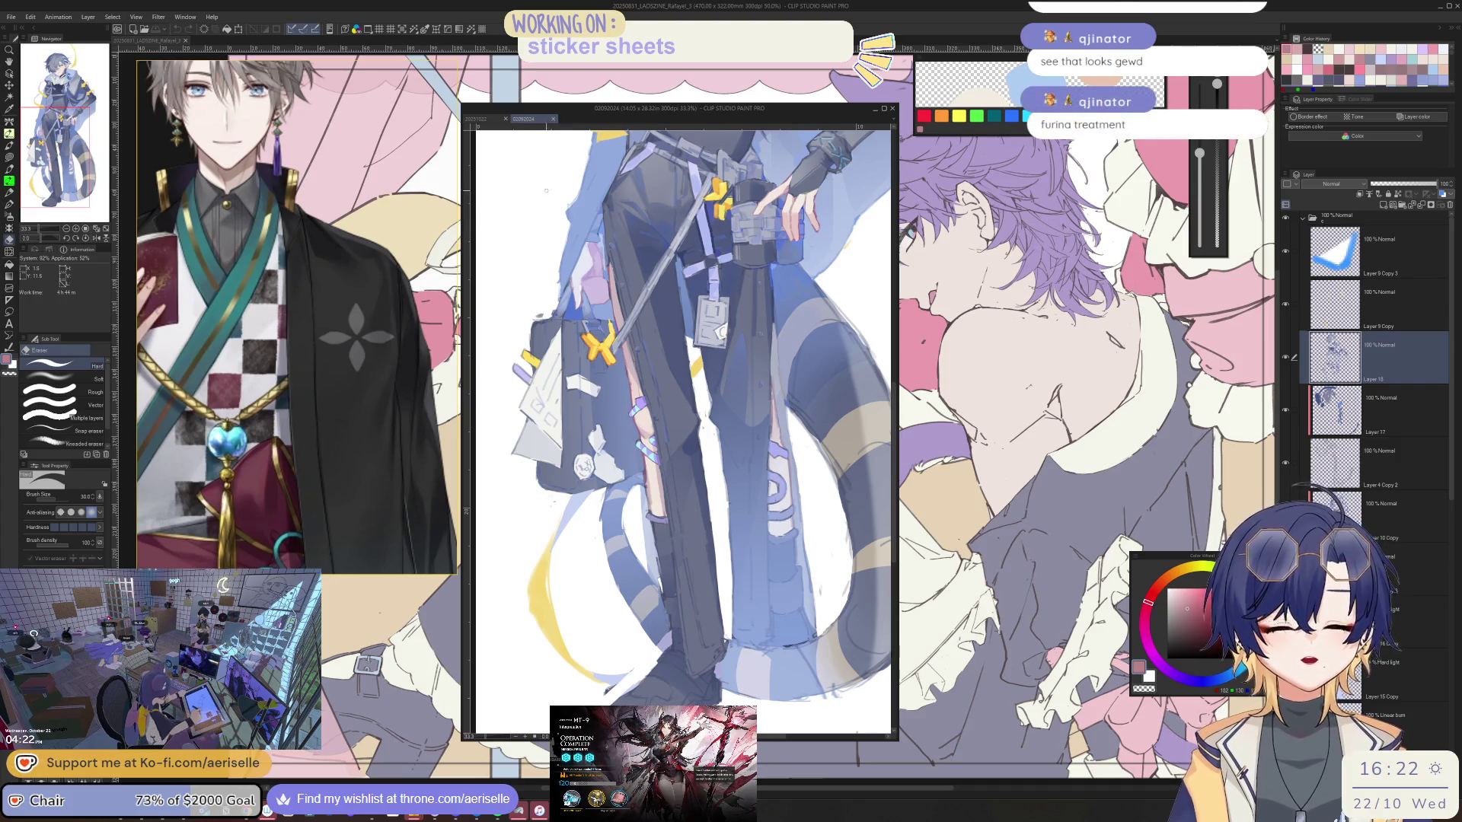
pyautogui.scroll(-2, 685, 400)
pyautogui.scroll(-1, 686, 400)
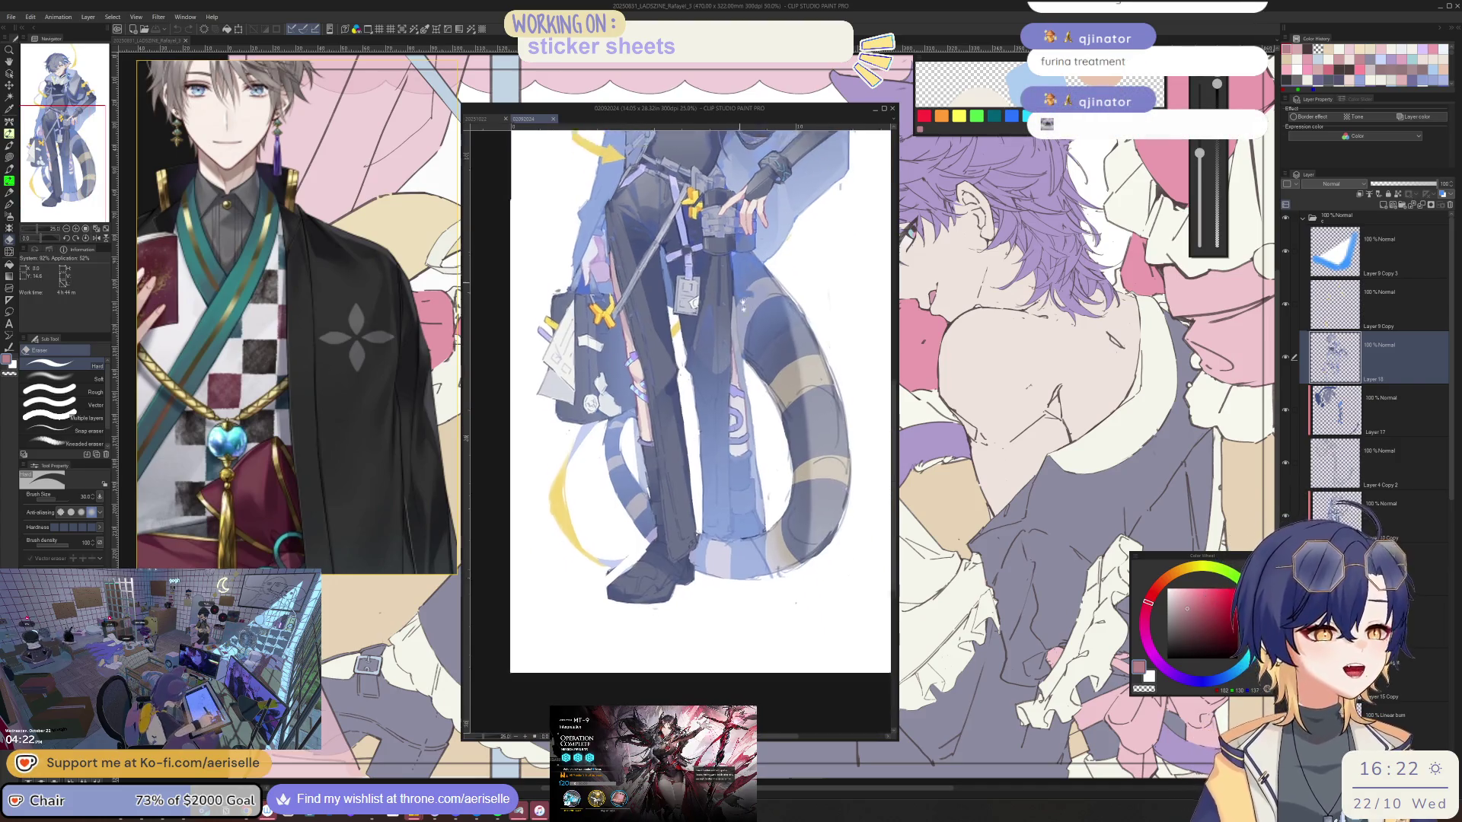
pyautogui.scroll(-2, 686, 400)
pyautogui.scroll(2, 686, 400)
pyautogui.moveTo(685, 287); pyautogui.dragTo(732, 457)
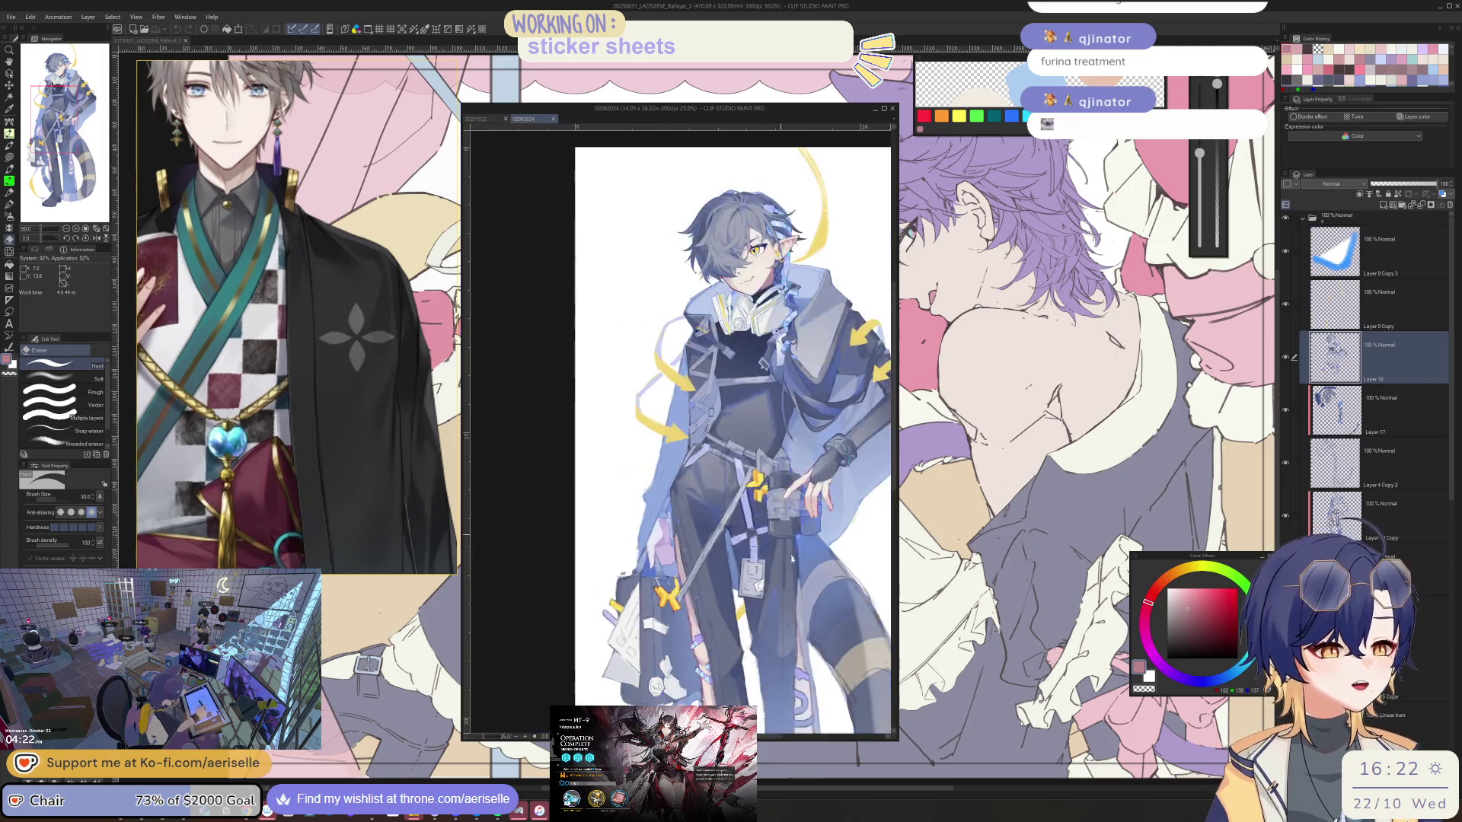
pyautogui.scroll(-2, 731, 457)
pyautogui.scroll(2, 731, 458)
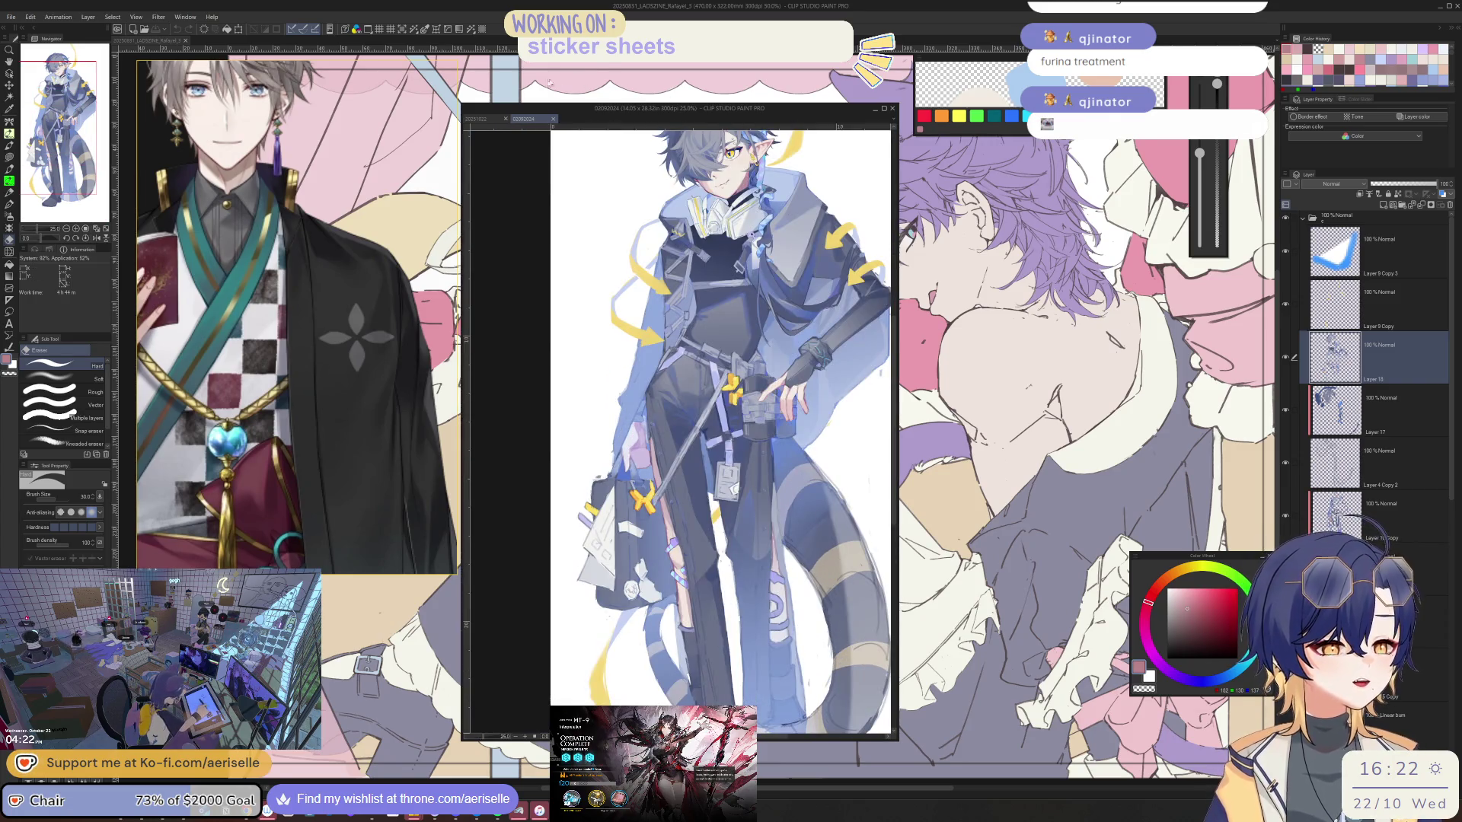
pyautogui.click(553, 122)
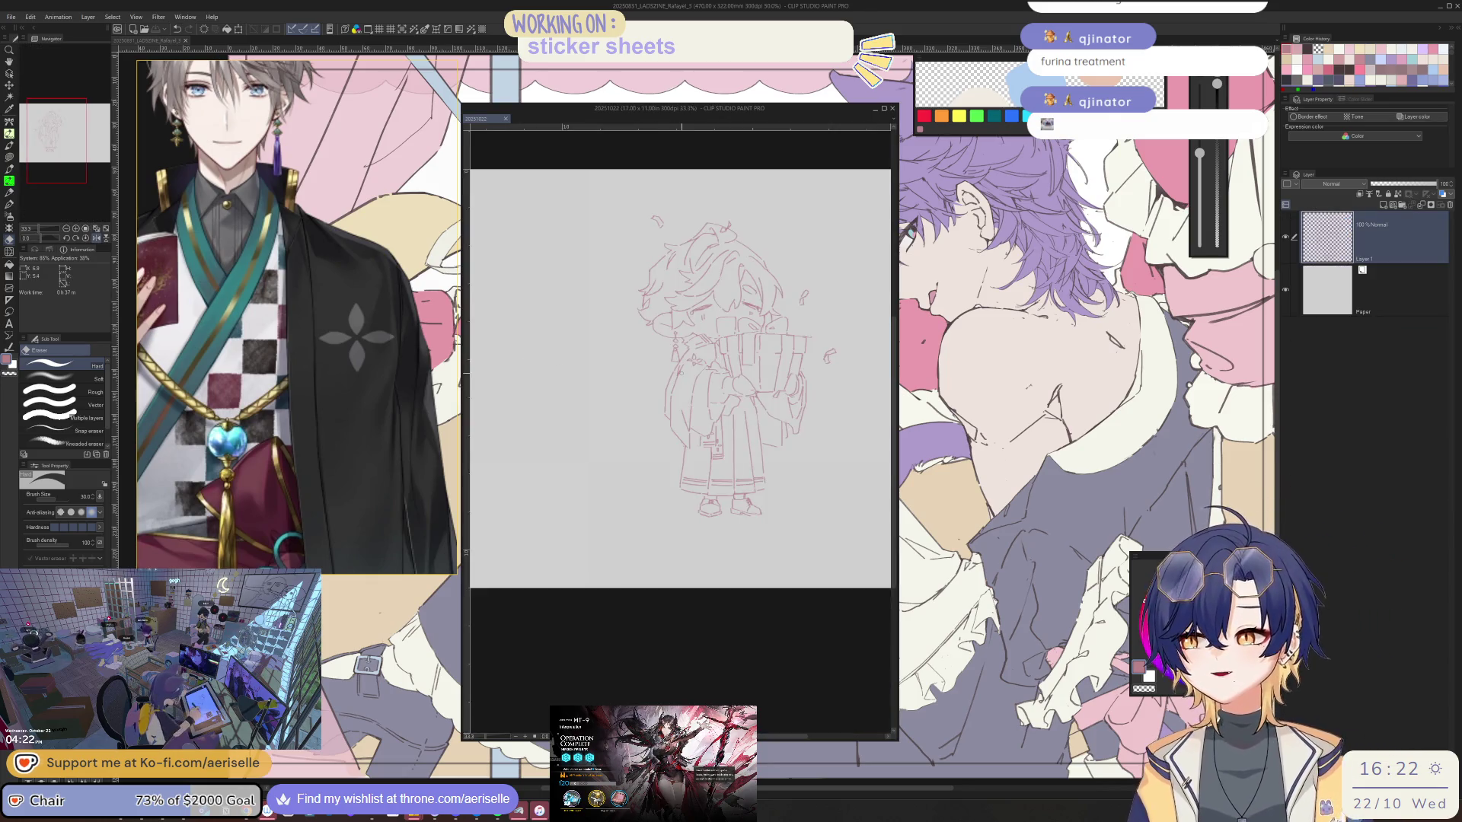
# - Mirror and reset the view upright, touching up the chibi with pen and eraser
pyautogui.press('h')
pyautogui.scroll(1, 685, 434)
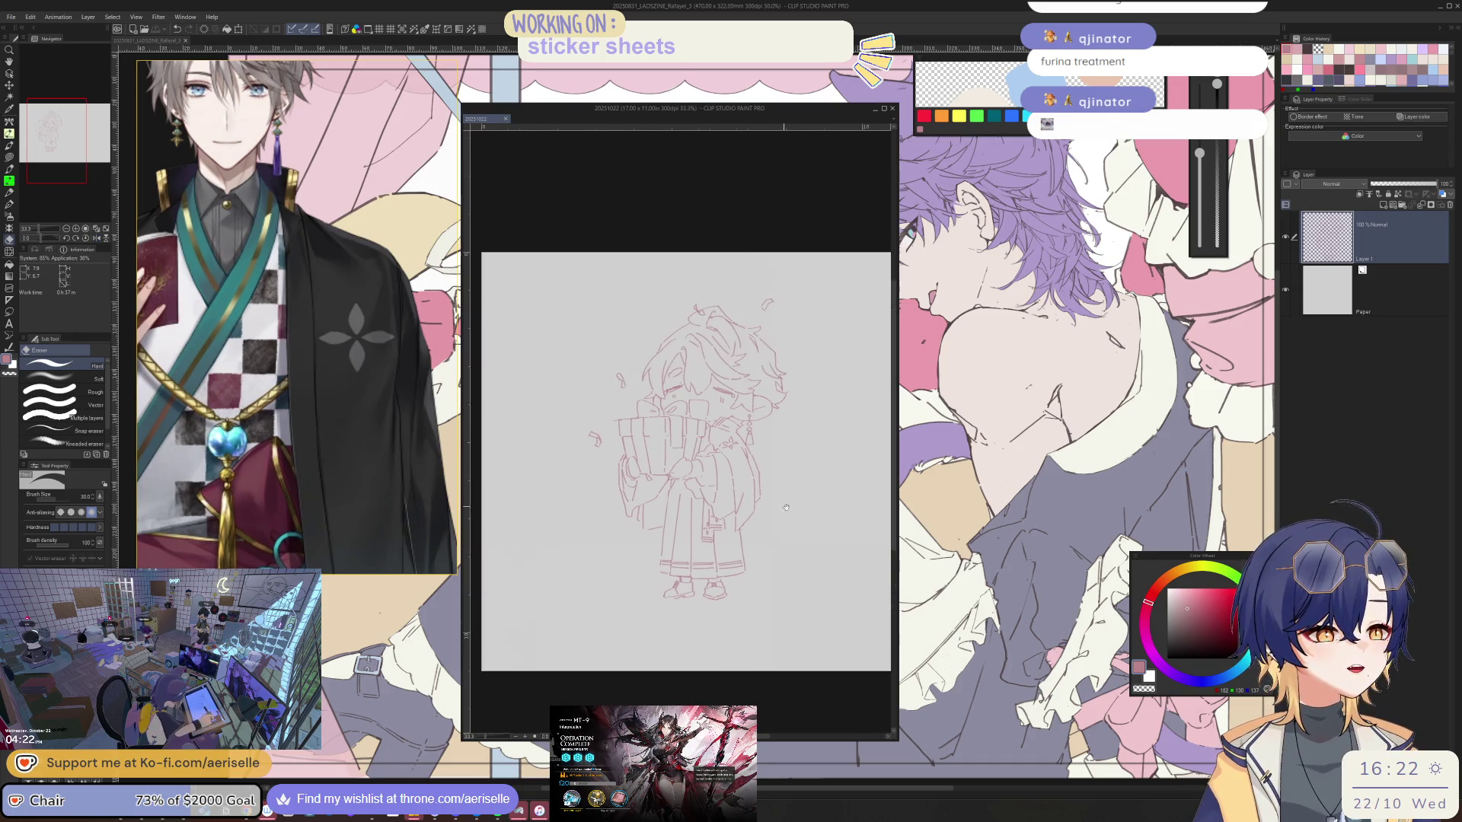
pyautogui.scroll(4, 663, 372)
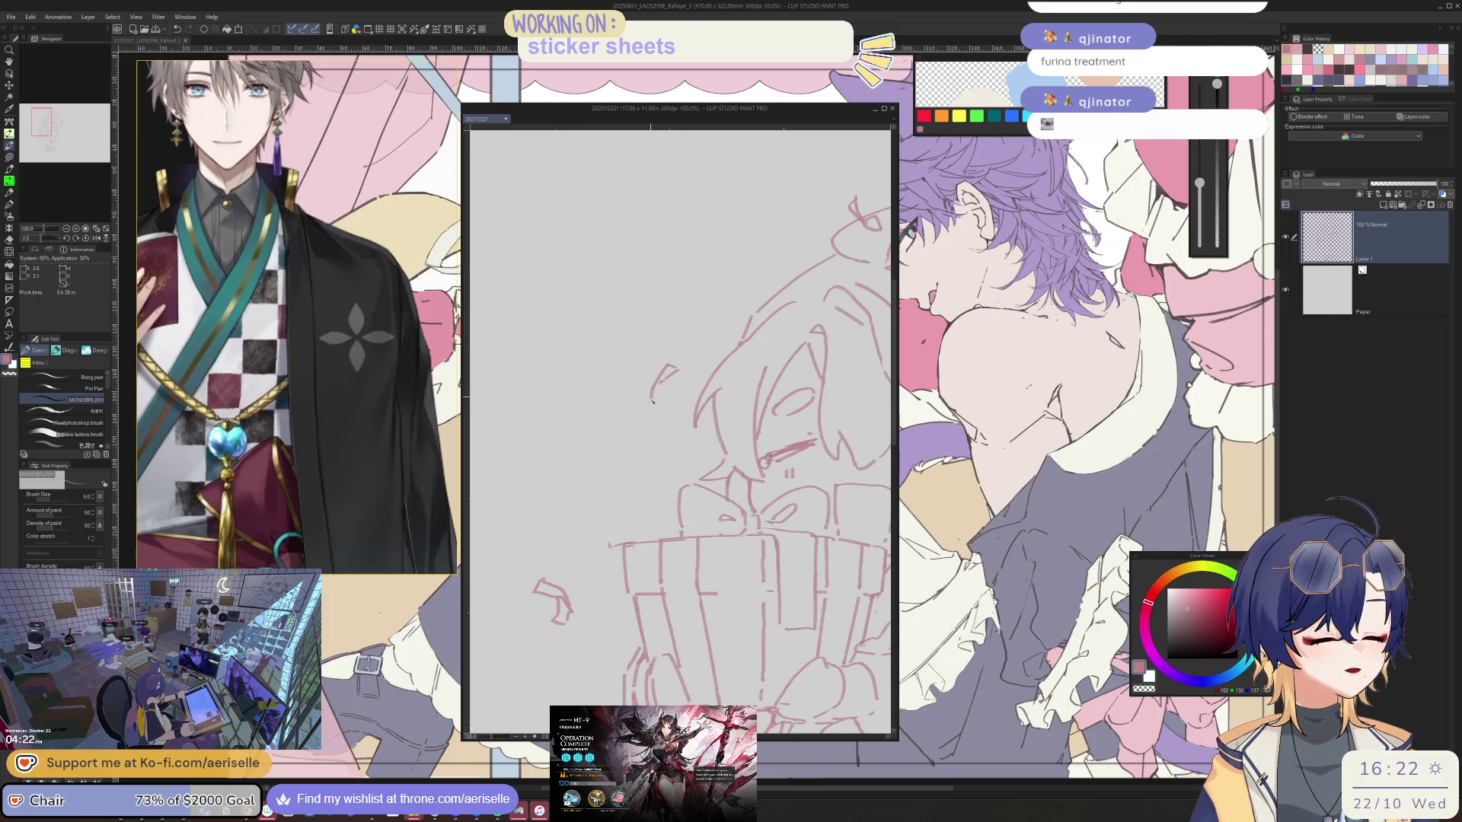
pyautogui.scroll(-3, 686, 435)
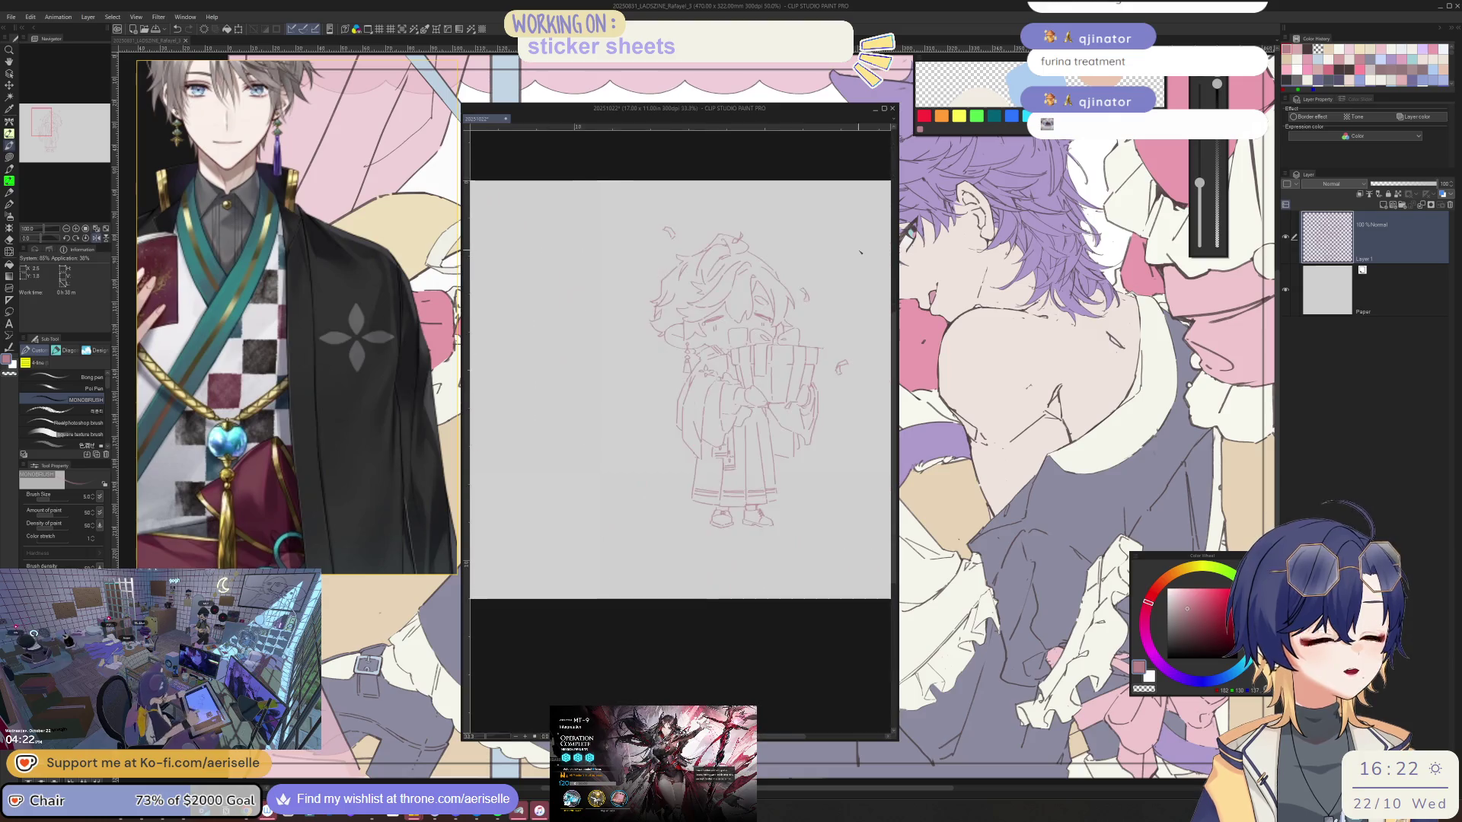
pyautogui.scroll(-2, 686, 435)
pyautogui.scroll(2, 675, 434)
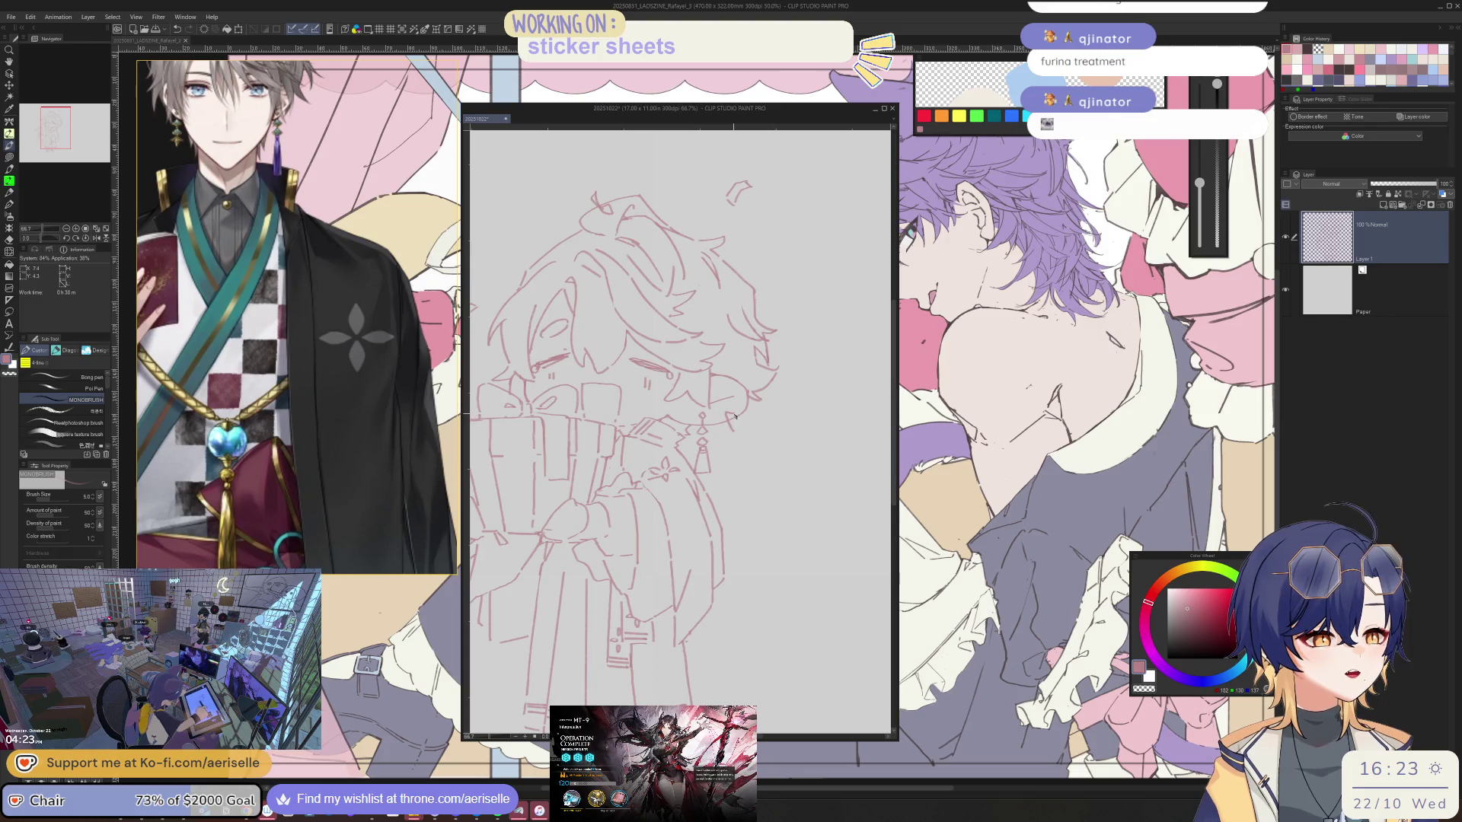
pyautogui.press('e')
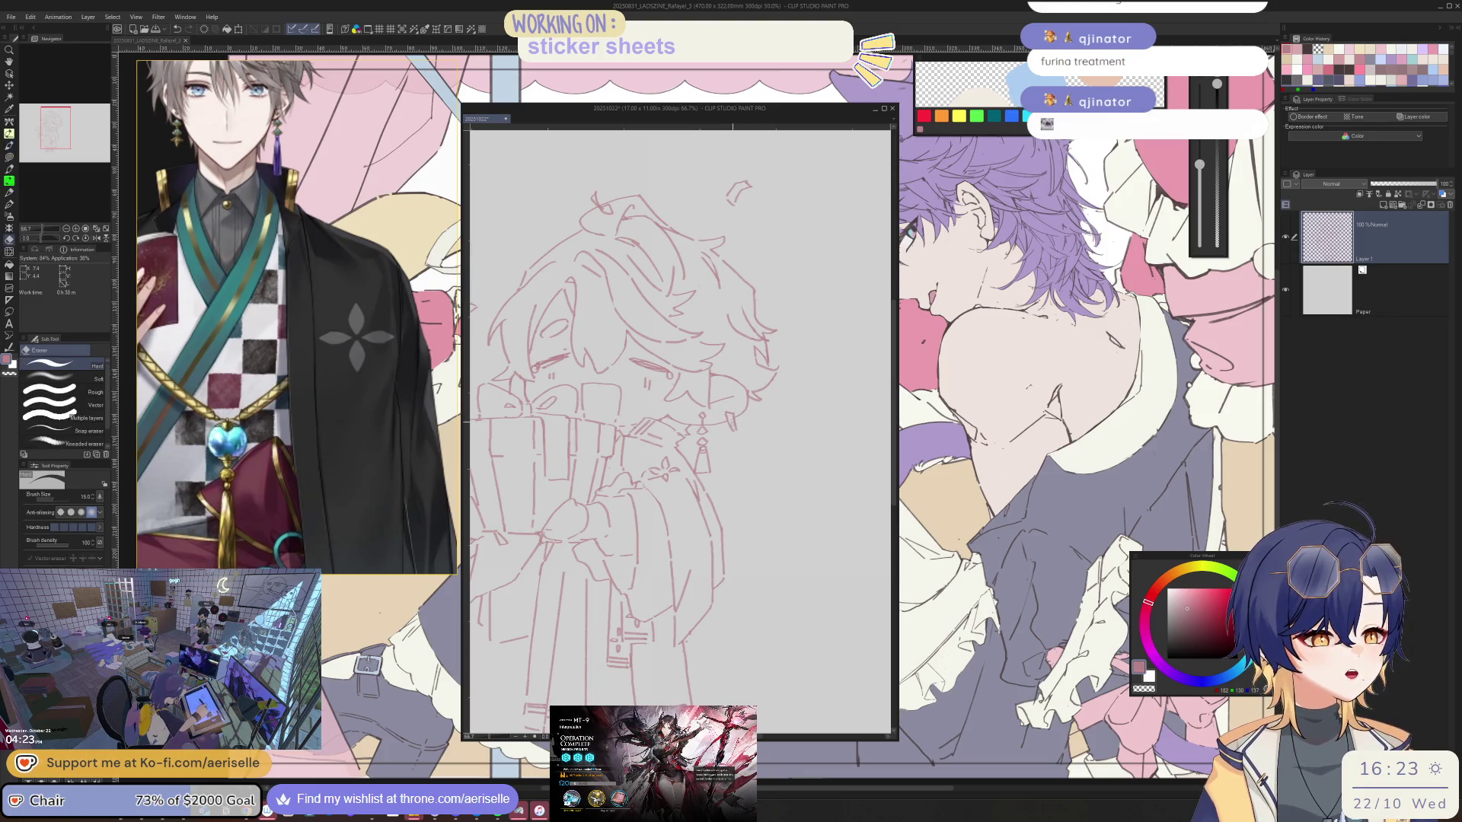
pyautogui.press('p')
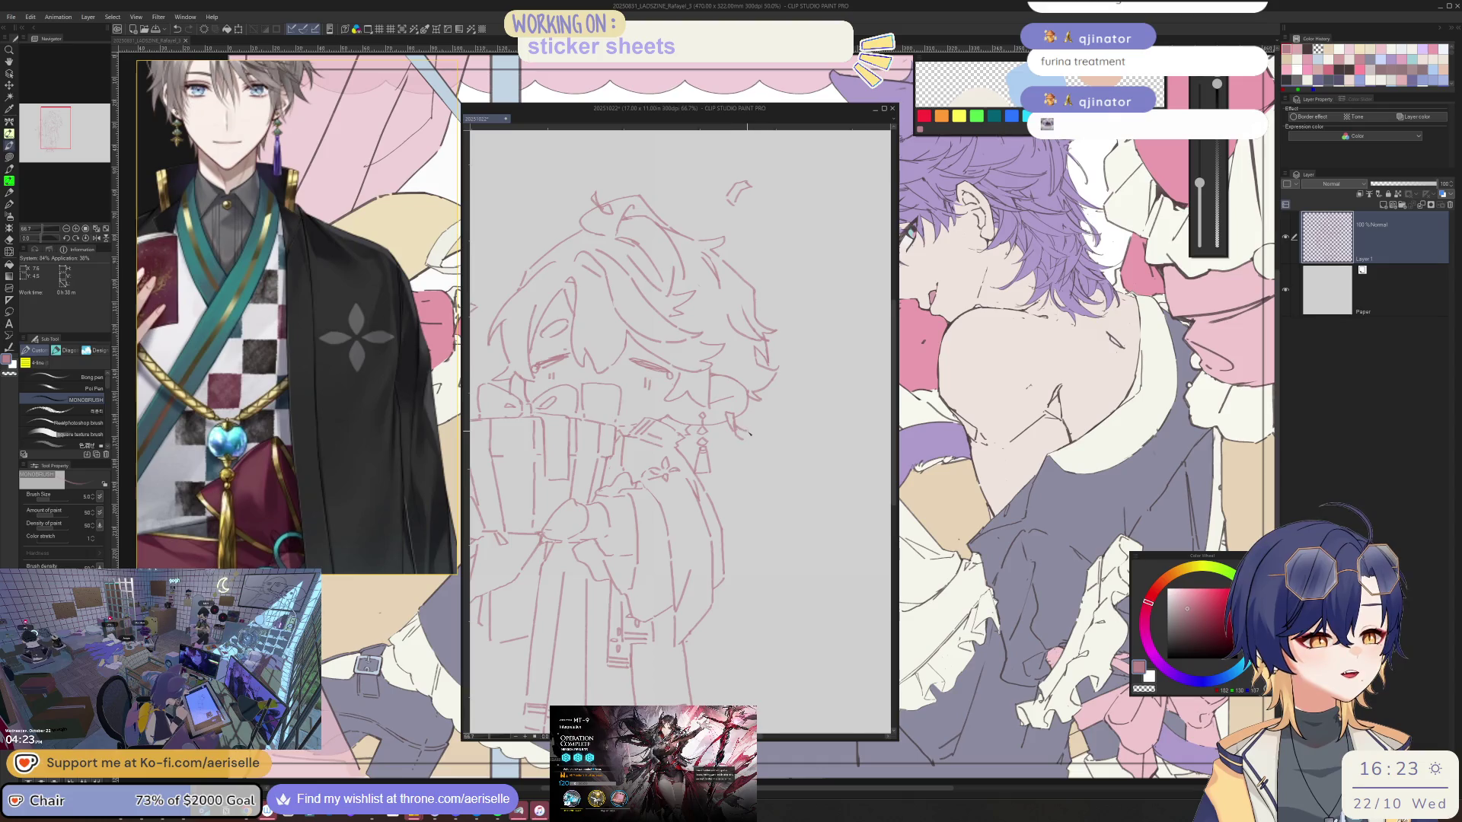
pyautogui.scroll(-2, 749, 434)
pyautogui.moveTo(788, 411)
pyautogui.mouseDown()
pyautogui.moveTo(723, 383)
pyautogui.moveTo(723, 420)
pyautogui.mouseUp()
pyautogui.scroll(2, 723, 420)
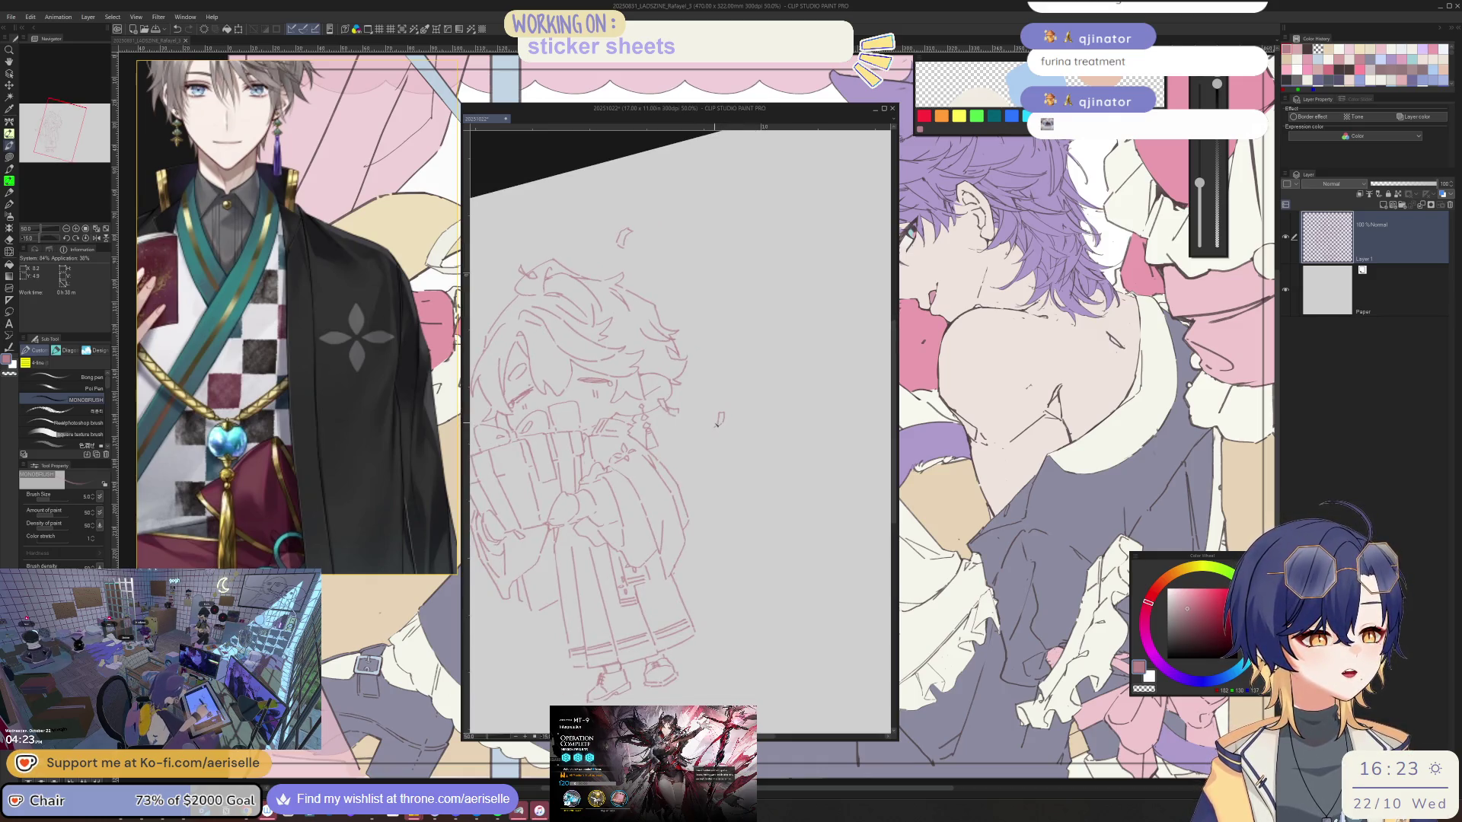
pyautogui.hotkey('shift', 'space')
pyautogui.moveTo(711, 421); pyautogui.dragTo(789, 535)
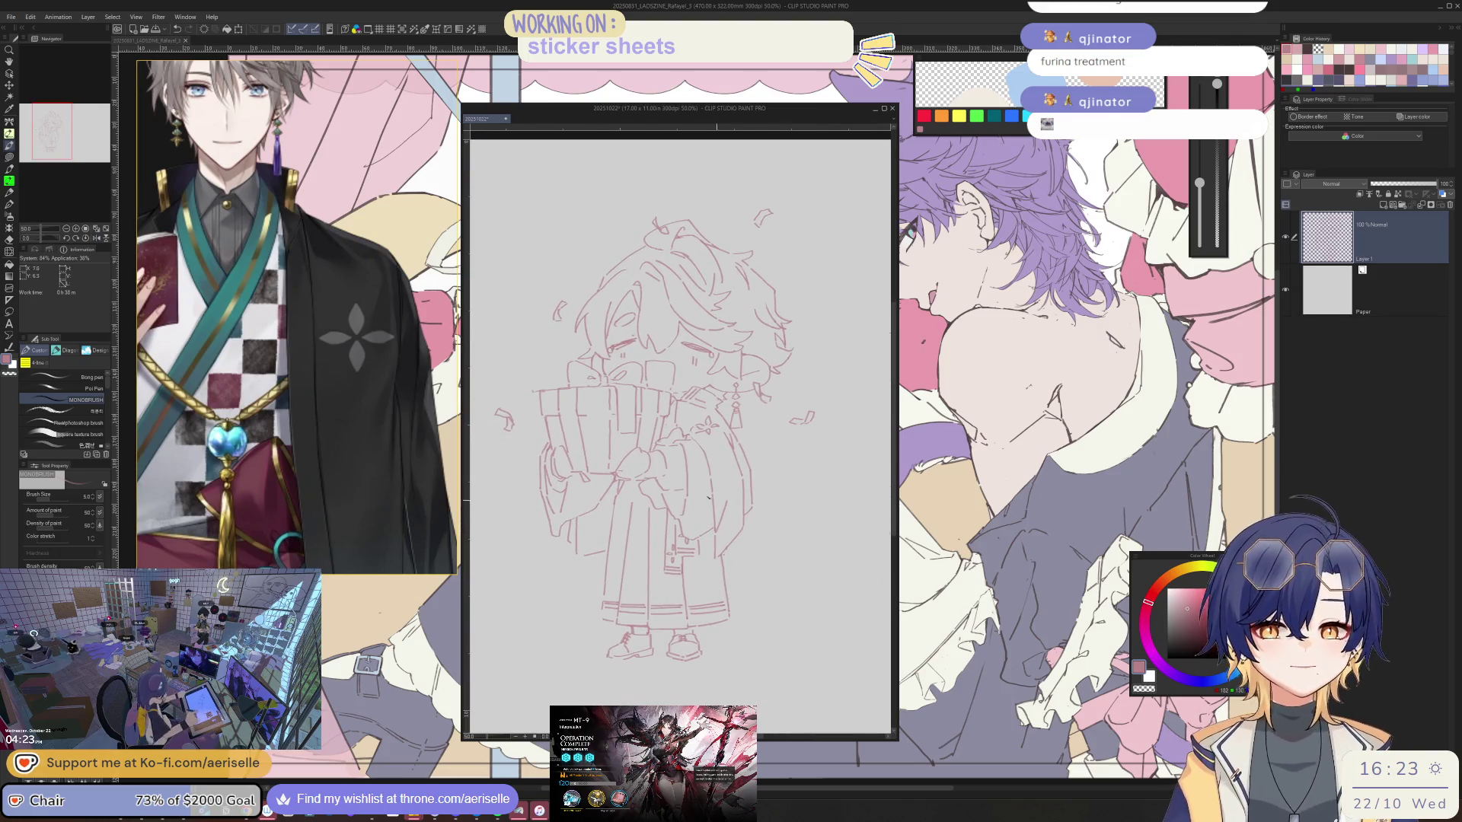
pyautogui.scroll(-2, 769, 423)
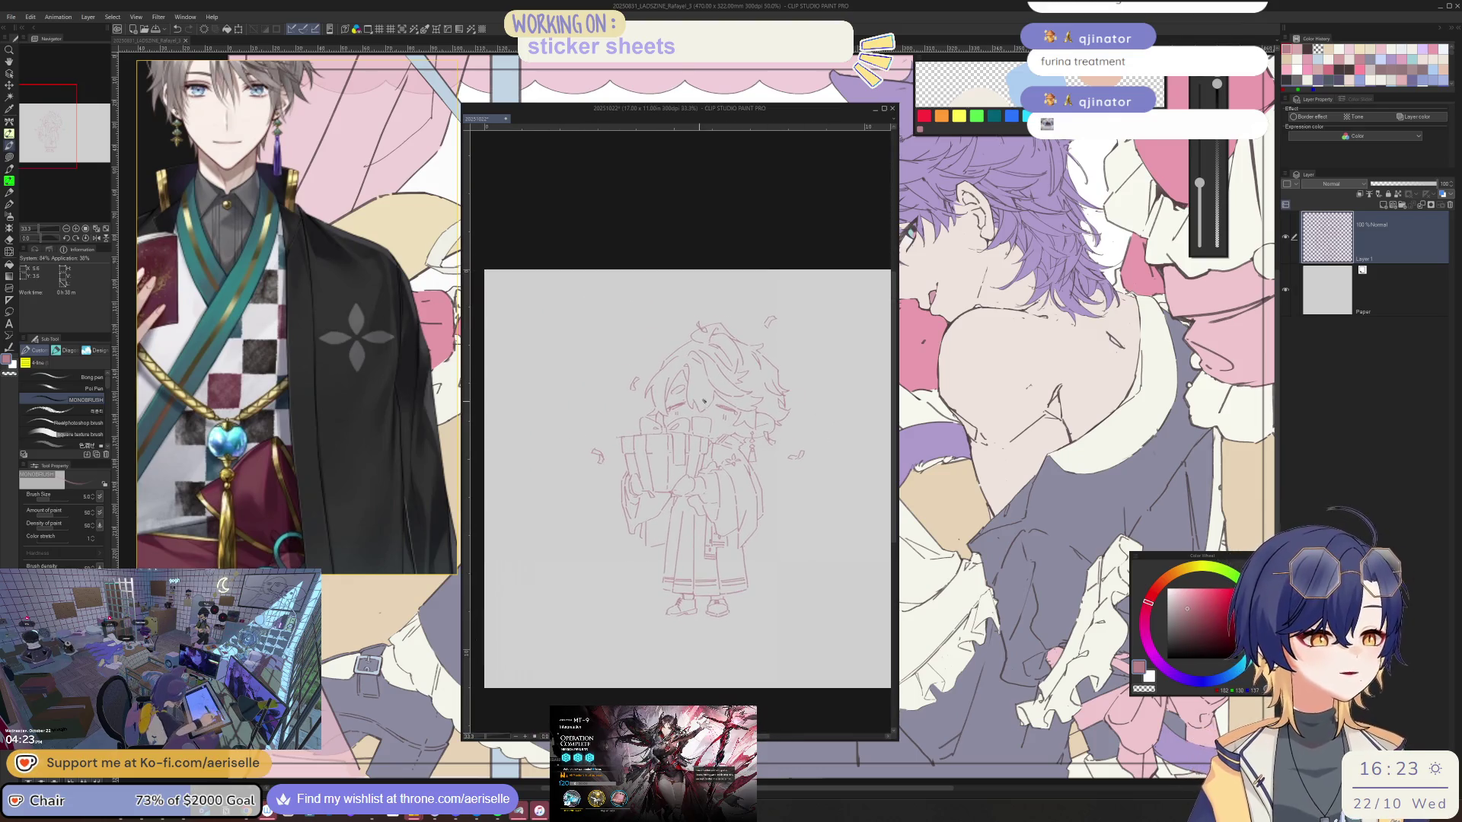
pyautogui.scroll(4, 768, 425)
pyautogui.scroll(2, 806, 434)
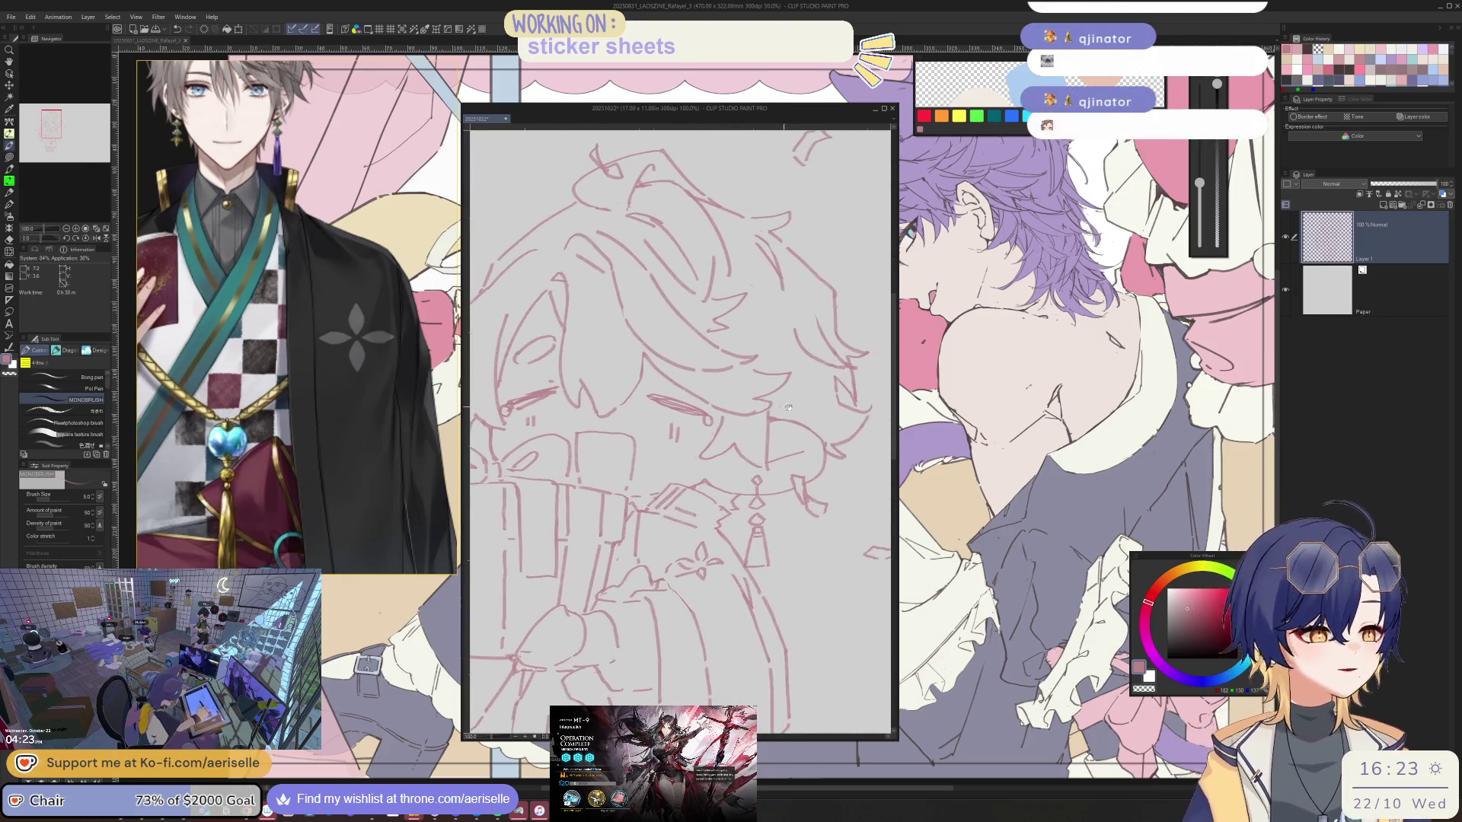
pyautogui.scroll(2, 725, 478)
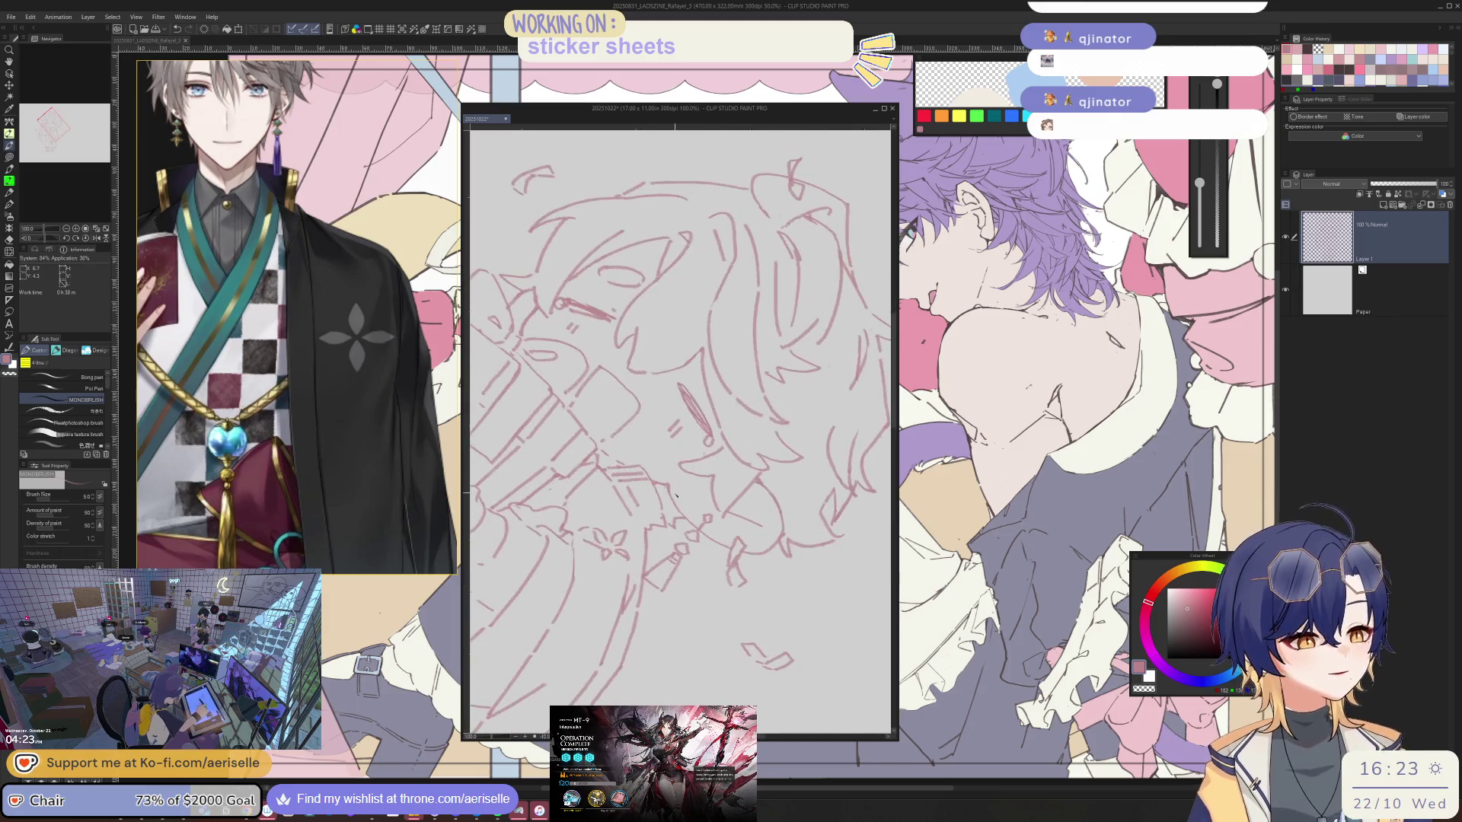
pyautogui.scroll(2, 685, 479)
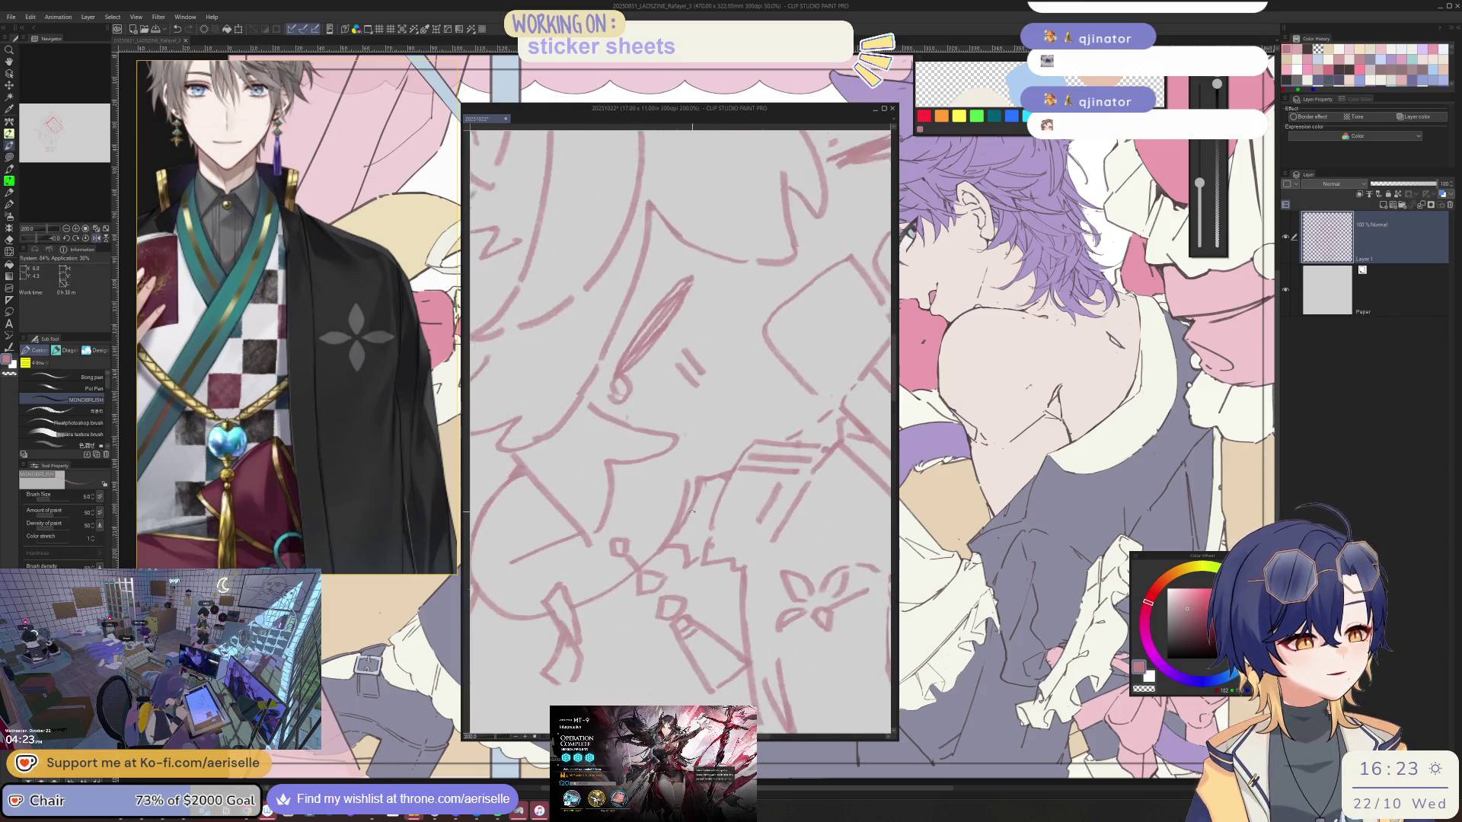
pyautogui.scroll(-3, 681, 435)
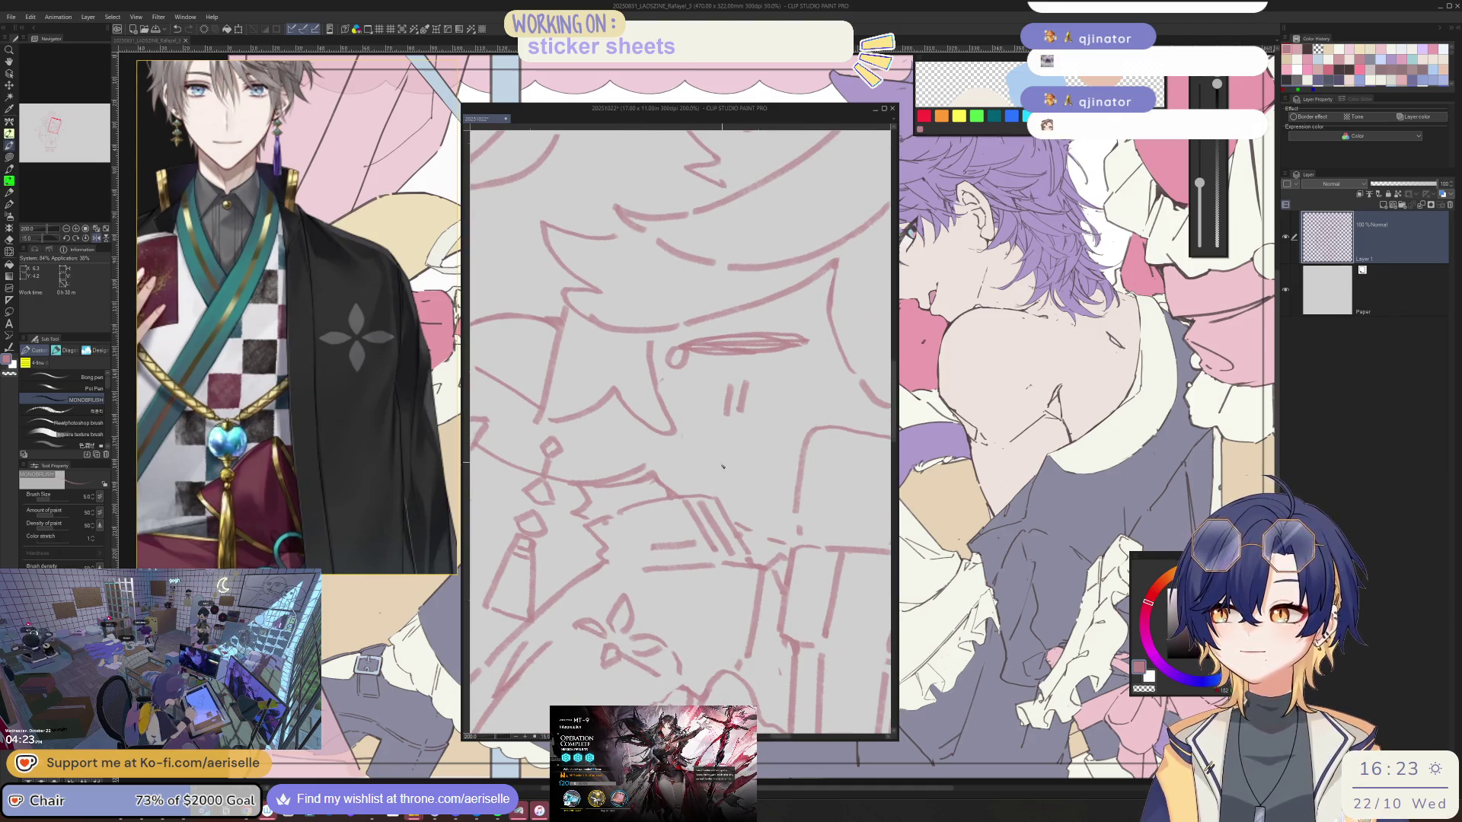
pyautogui.moveTo(686, 457); pyautogui.dragTo(707, 503)
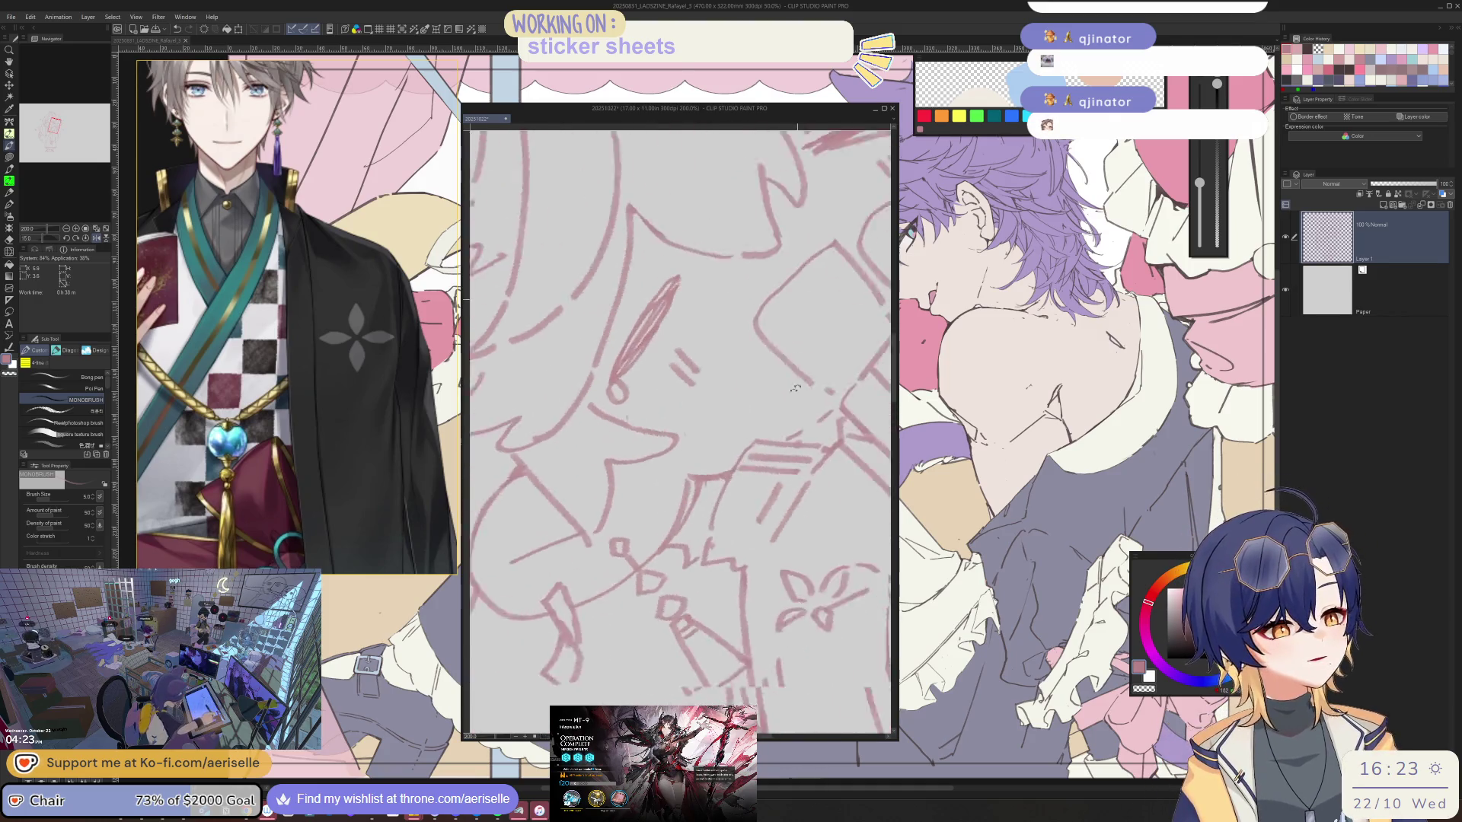
pyautogui.press('b')
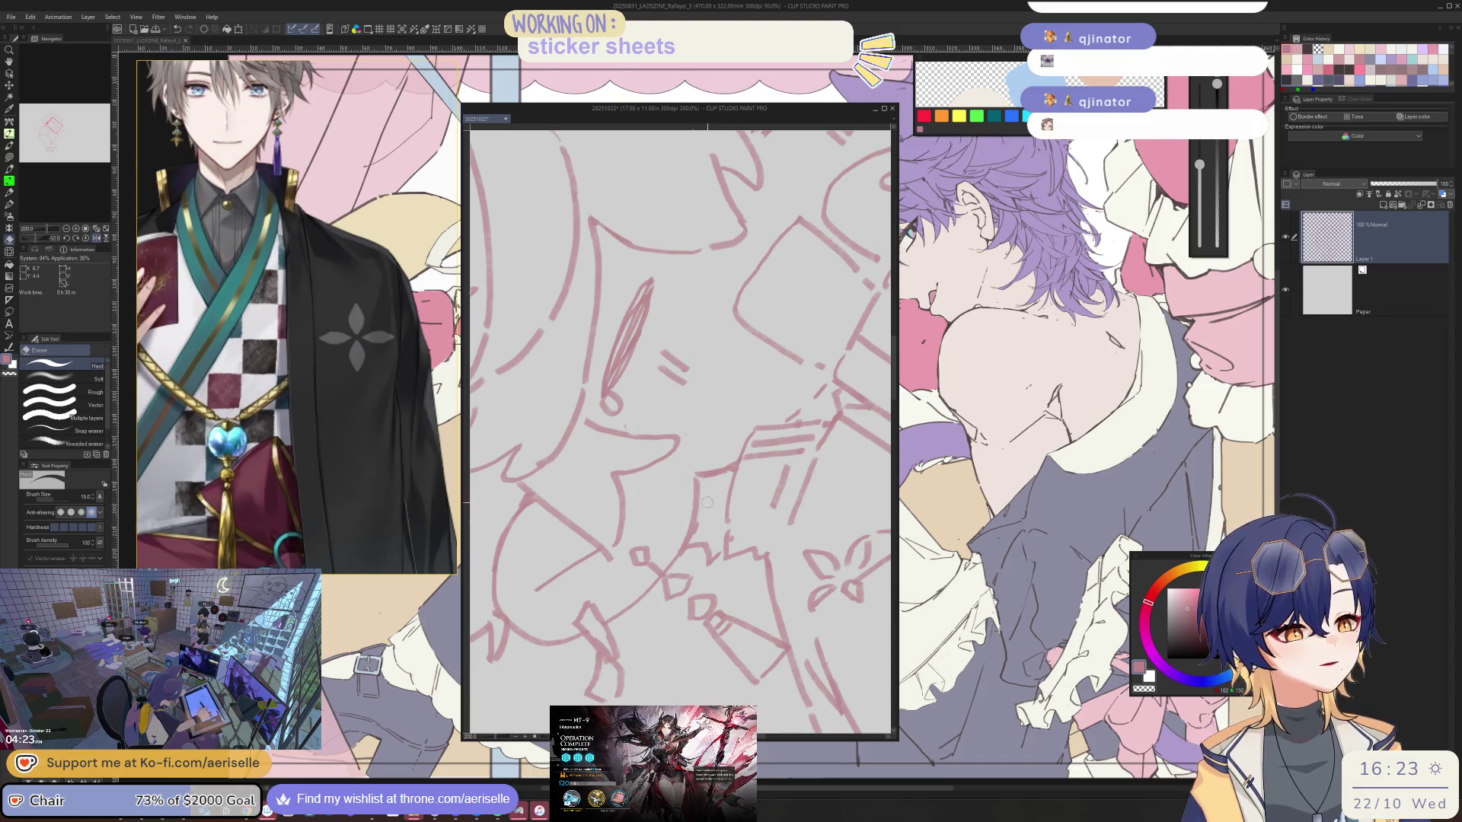
pyautogui.scroll(-3, 680, 435)
pyautogui.scroll(-3, 679, 434)
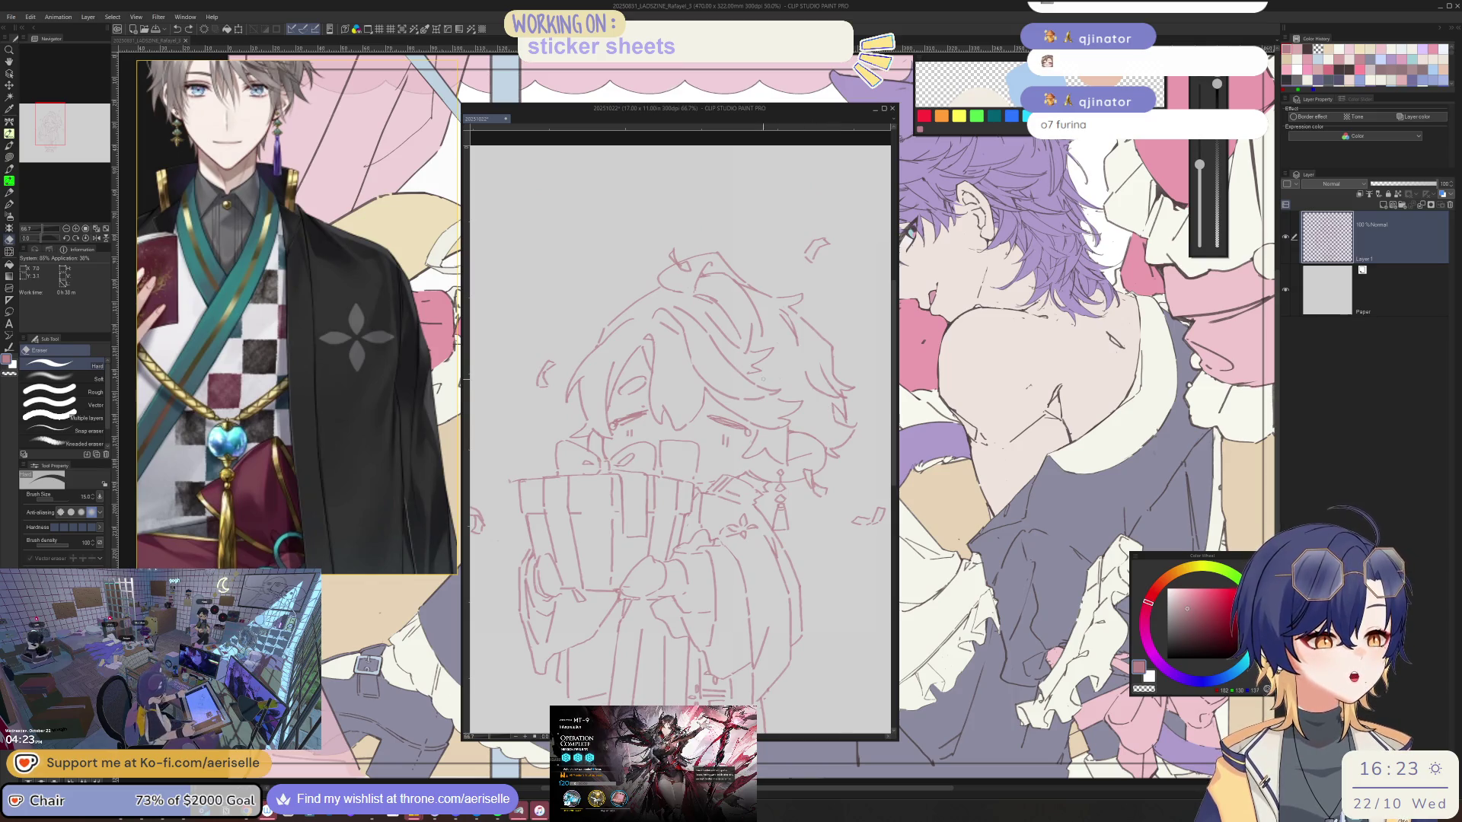
pyautogui.scroll(5, 703, 561)
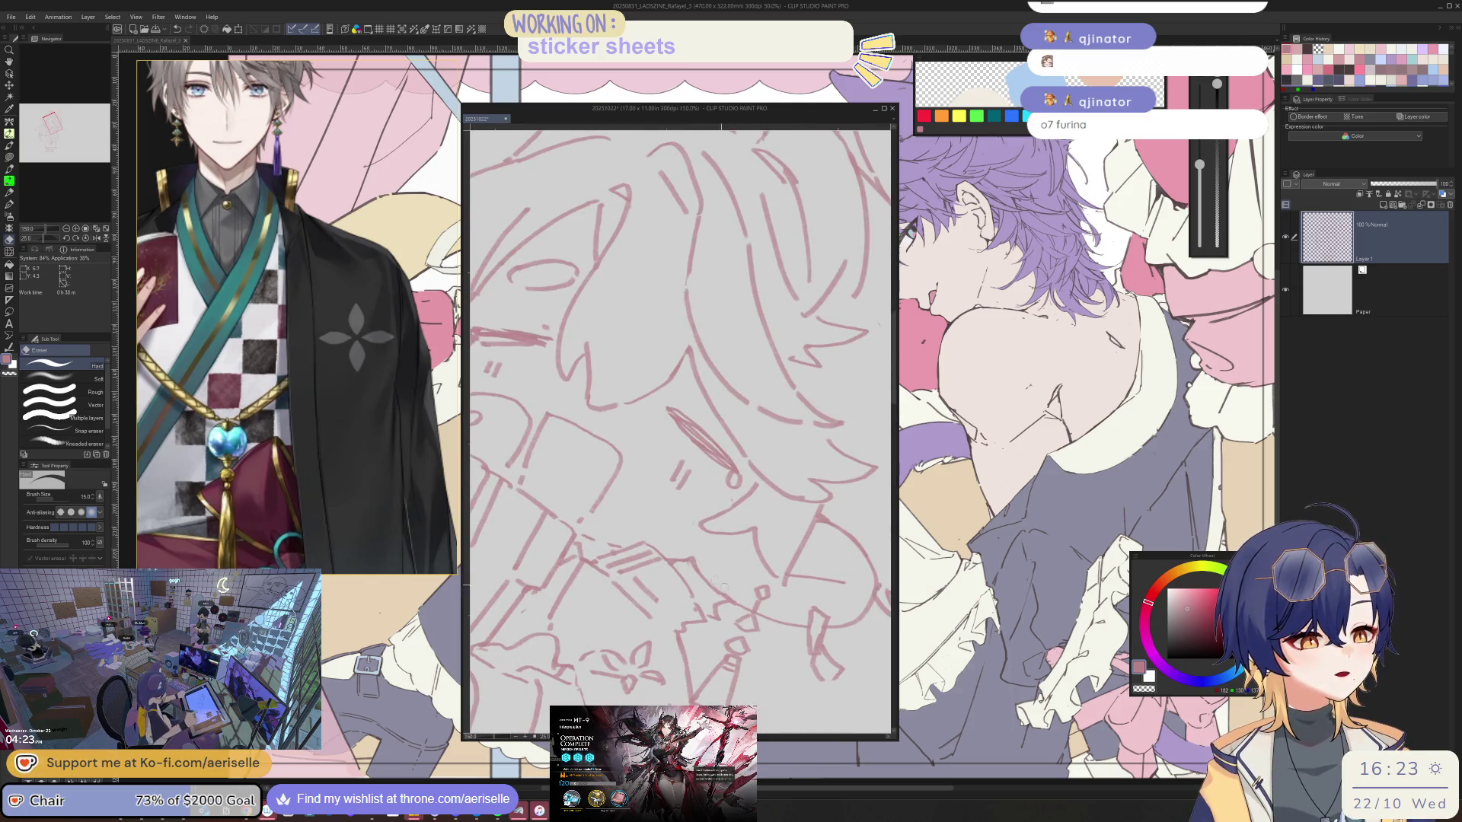
pyautogui.scroll(3, 722, 585)
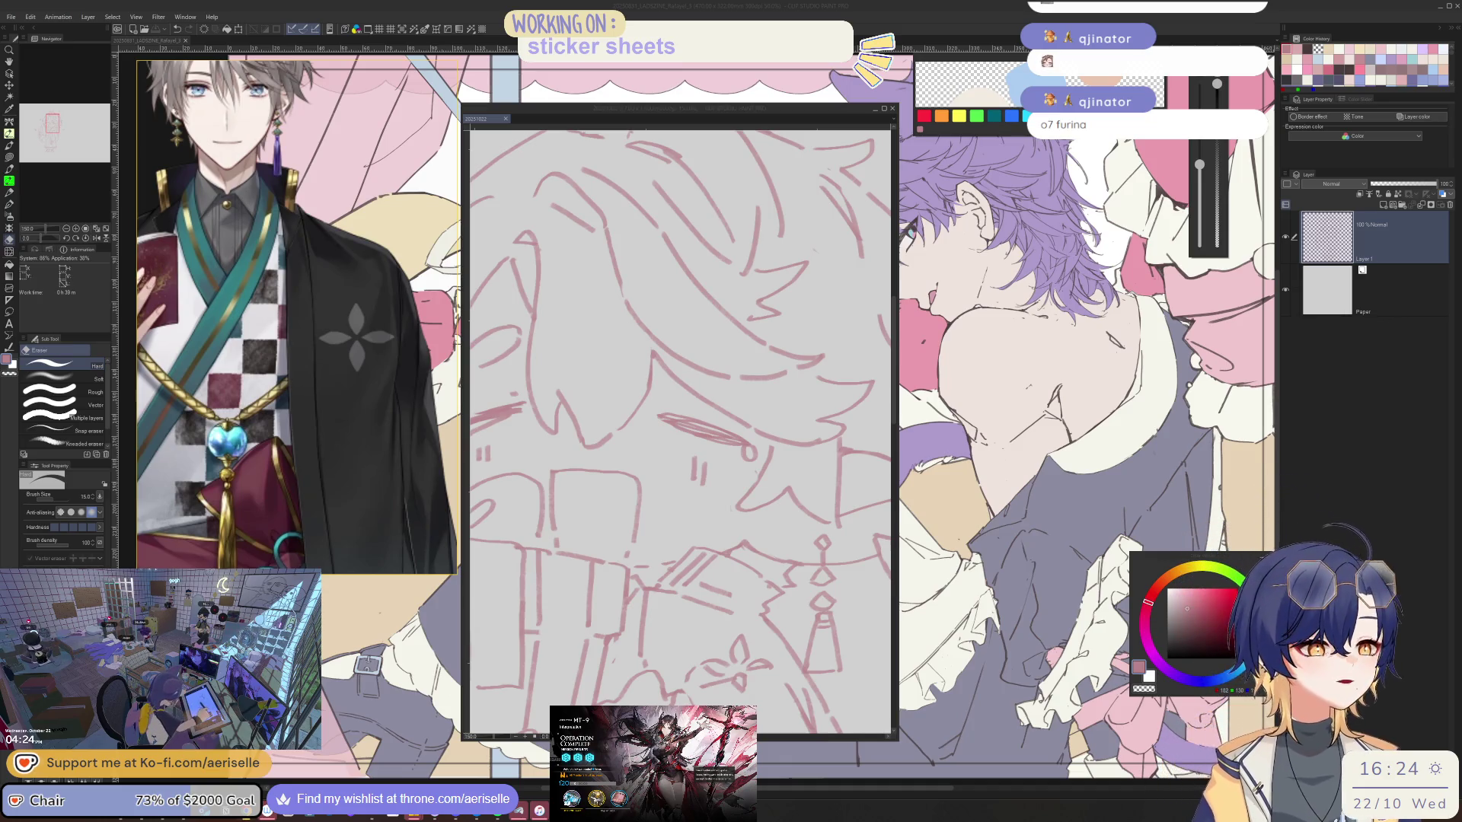
# - Add a small detail stroke to the face on a tilted canvas, then mirror to check proportions
pyautogui.press('r')
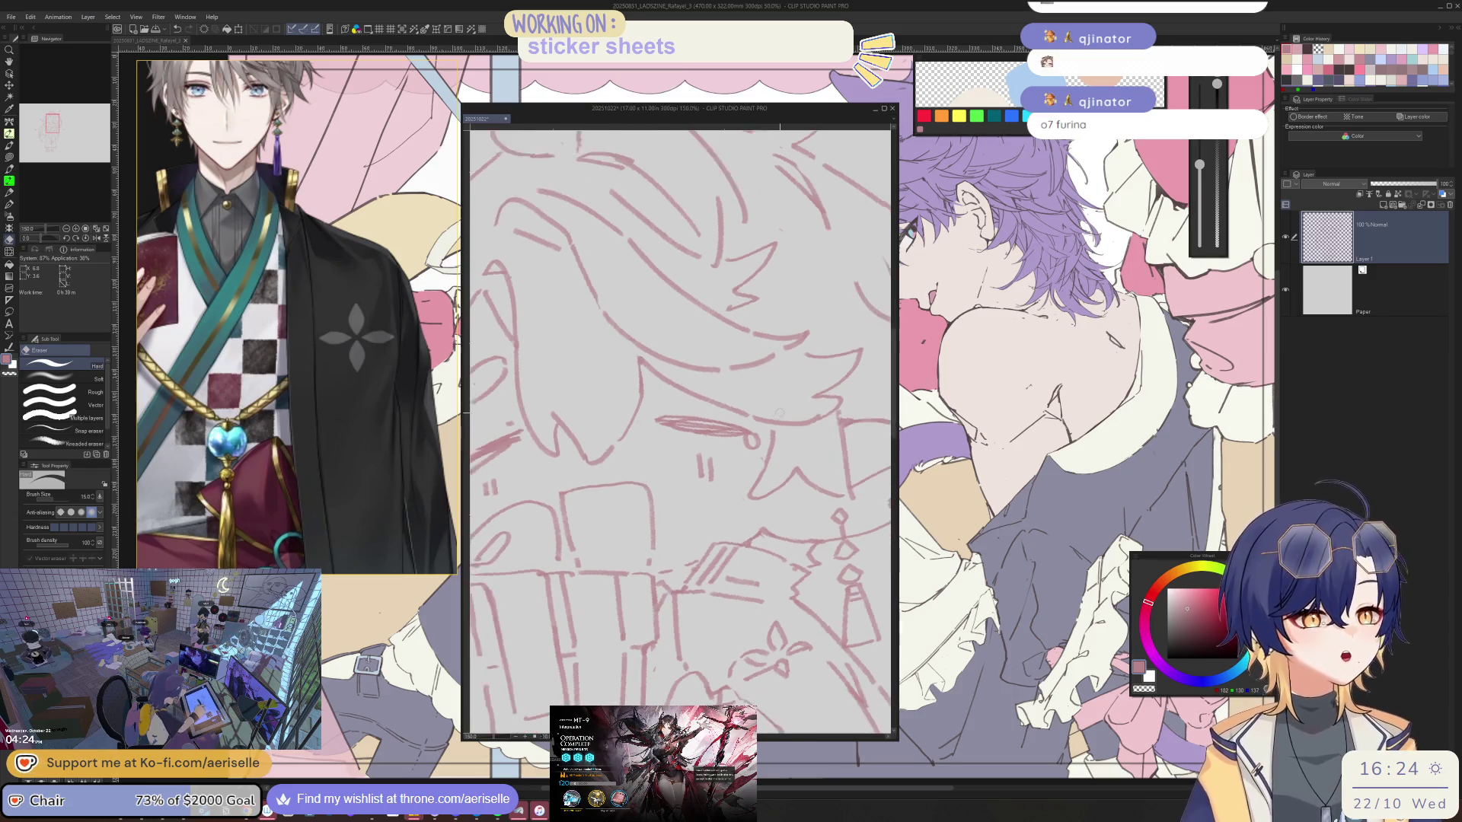
pyautogui.moveTo(767, 421); pyautogui.dragTo(772, 451)
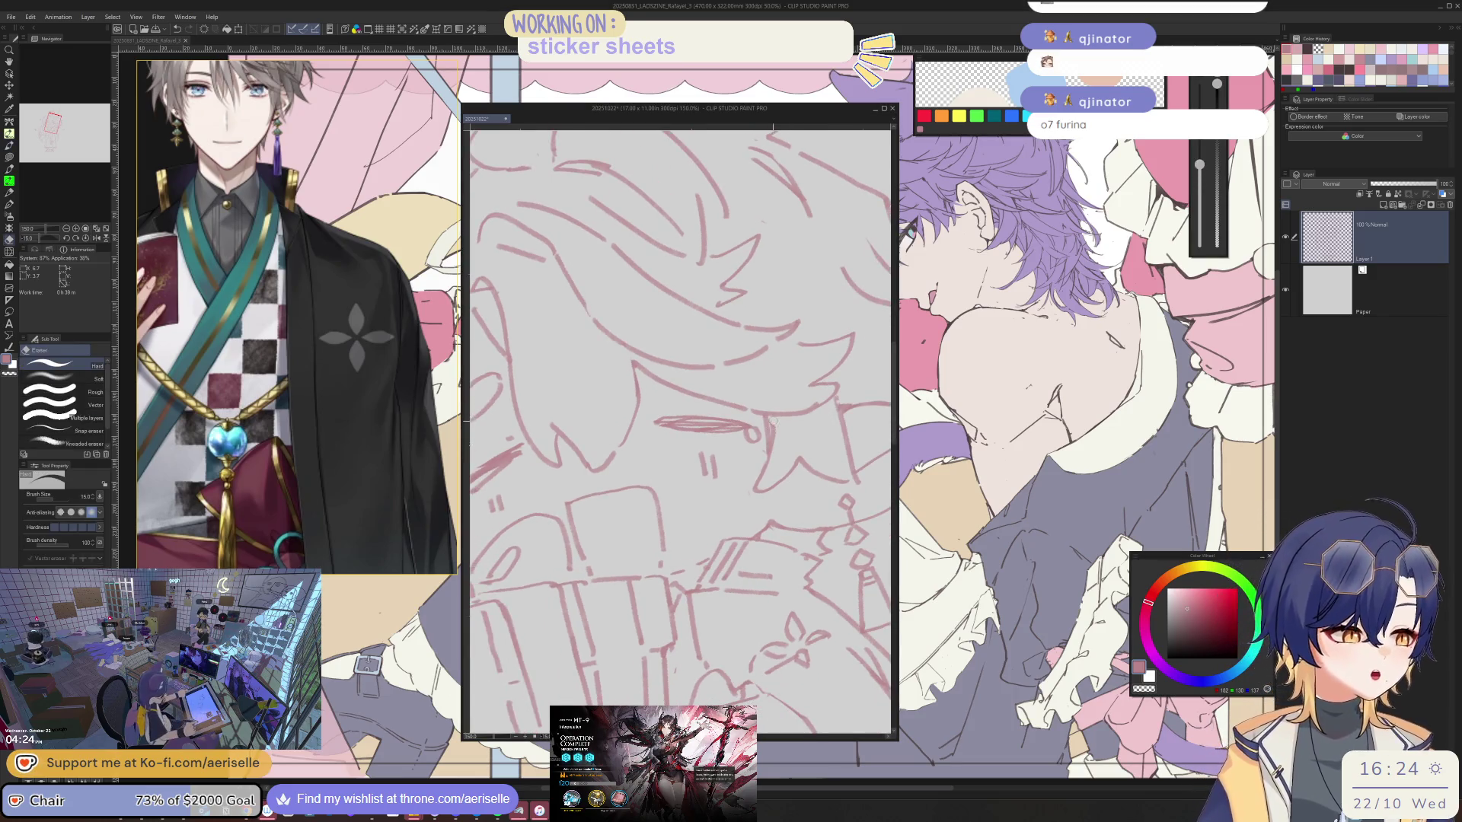
pyautogui.press('r')
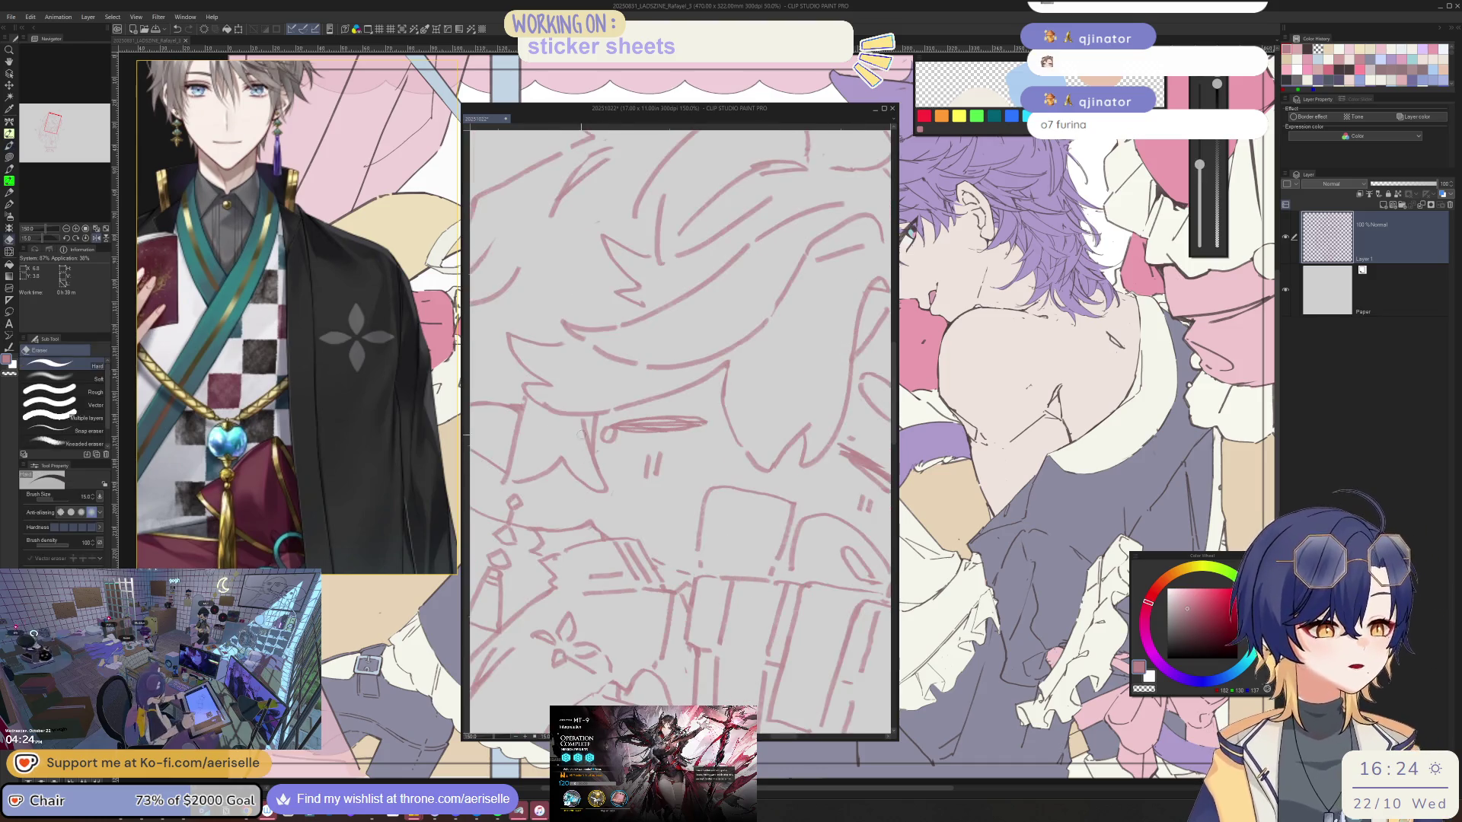
pyautogui.press('b')
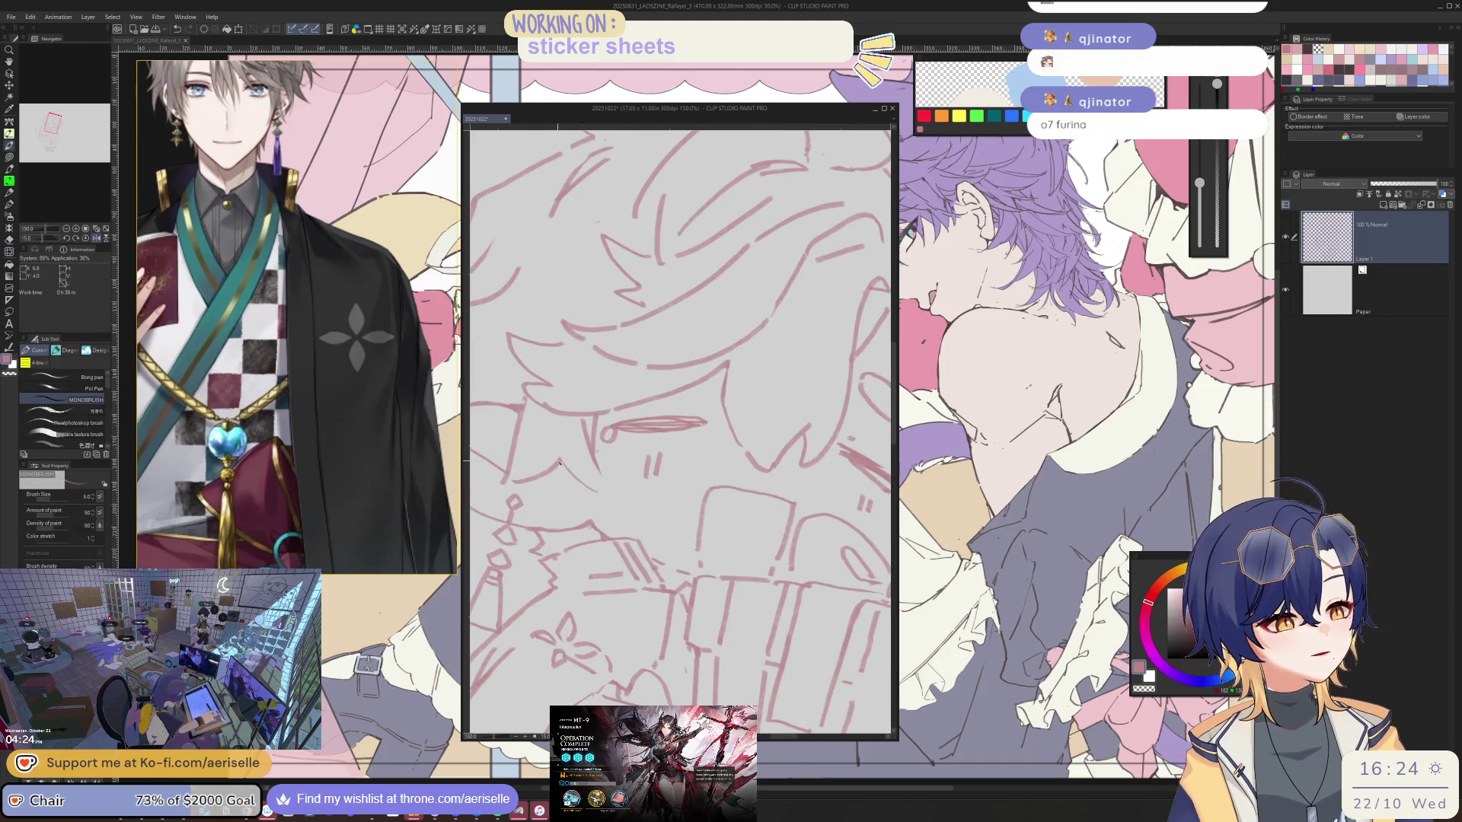
pyautogui.scroll(-3, 680, 434)
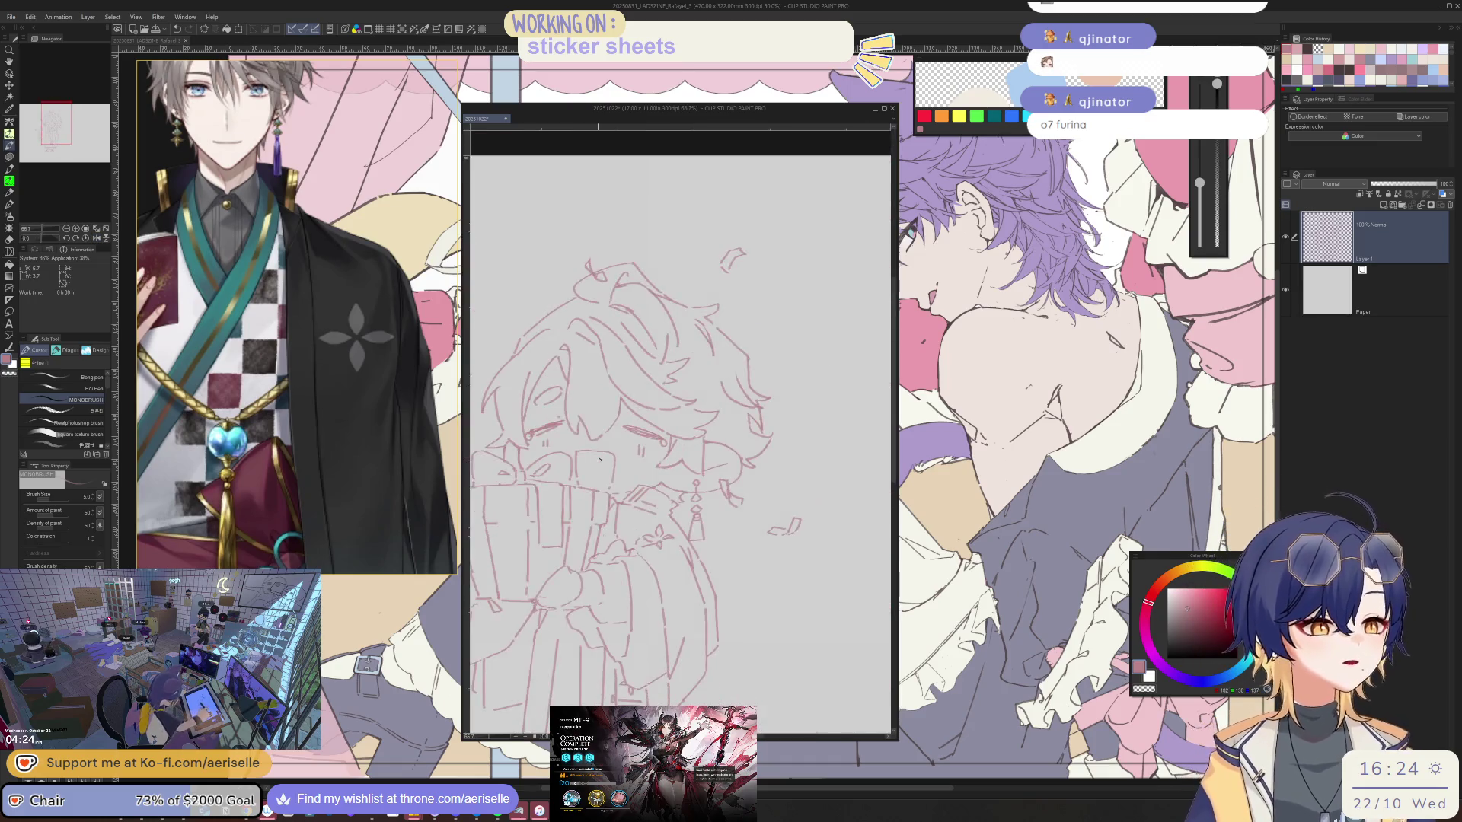
pyautogui.moveTo(639, 457); pyautogui.dragTo(690, 468)
pyautogui.scroll(1, 687, 457)
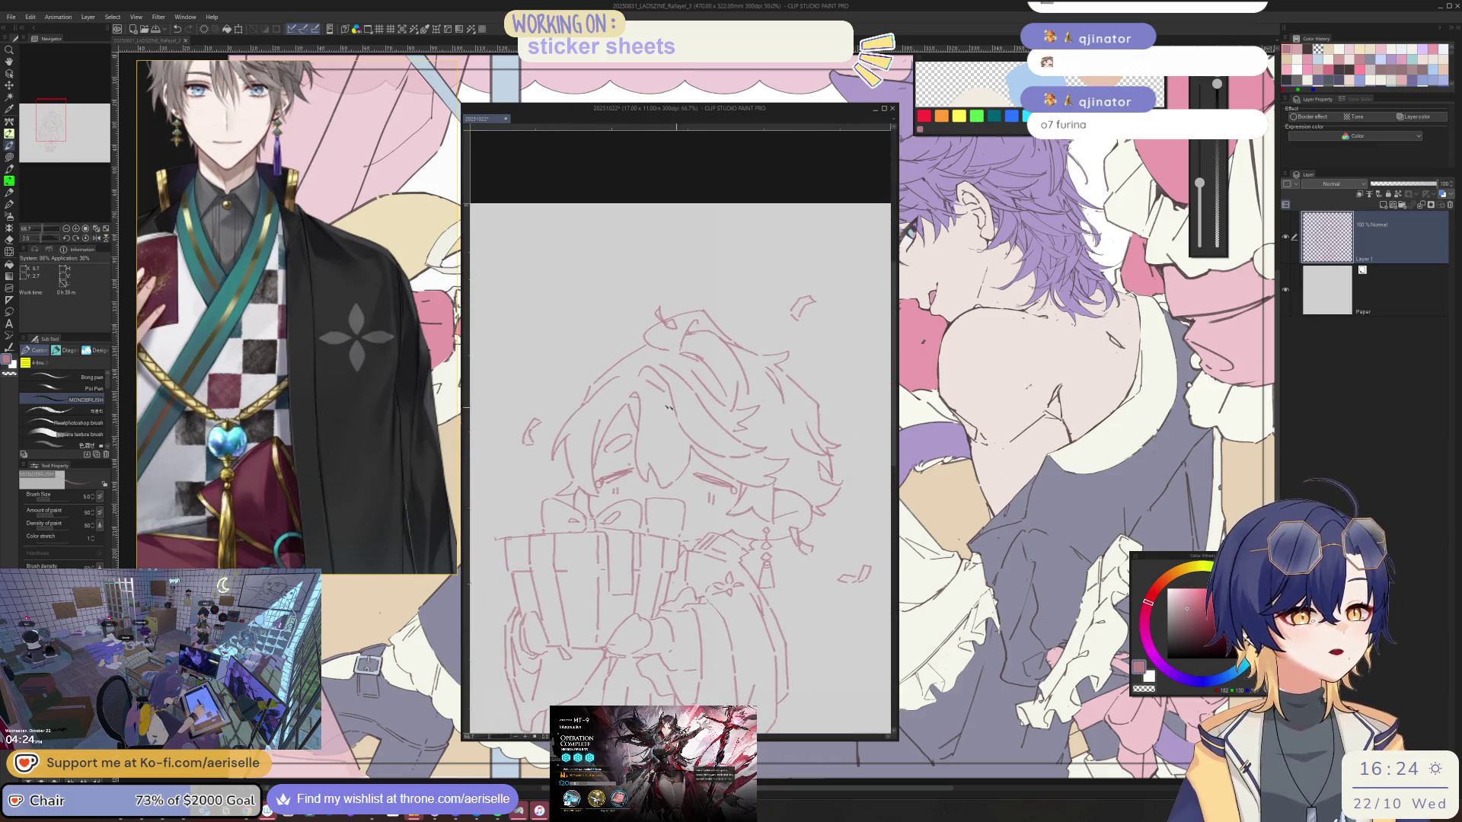
pyautogui.scroll(2, 686, 457)
pyautogui.scroll(-2, 679, 434)
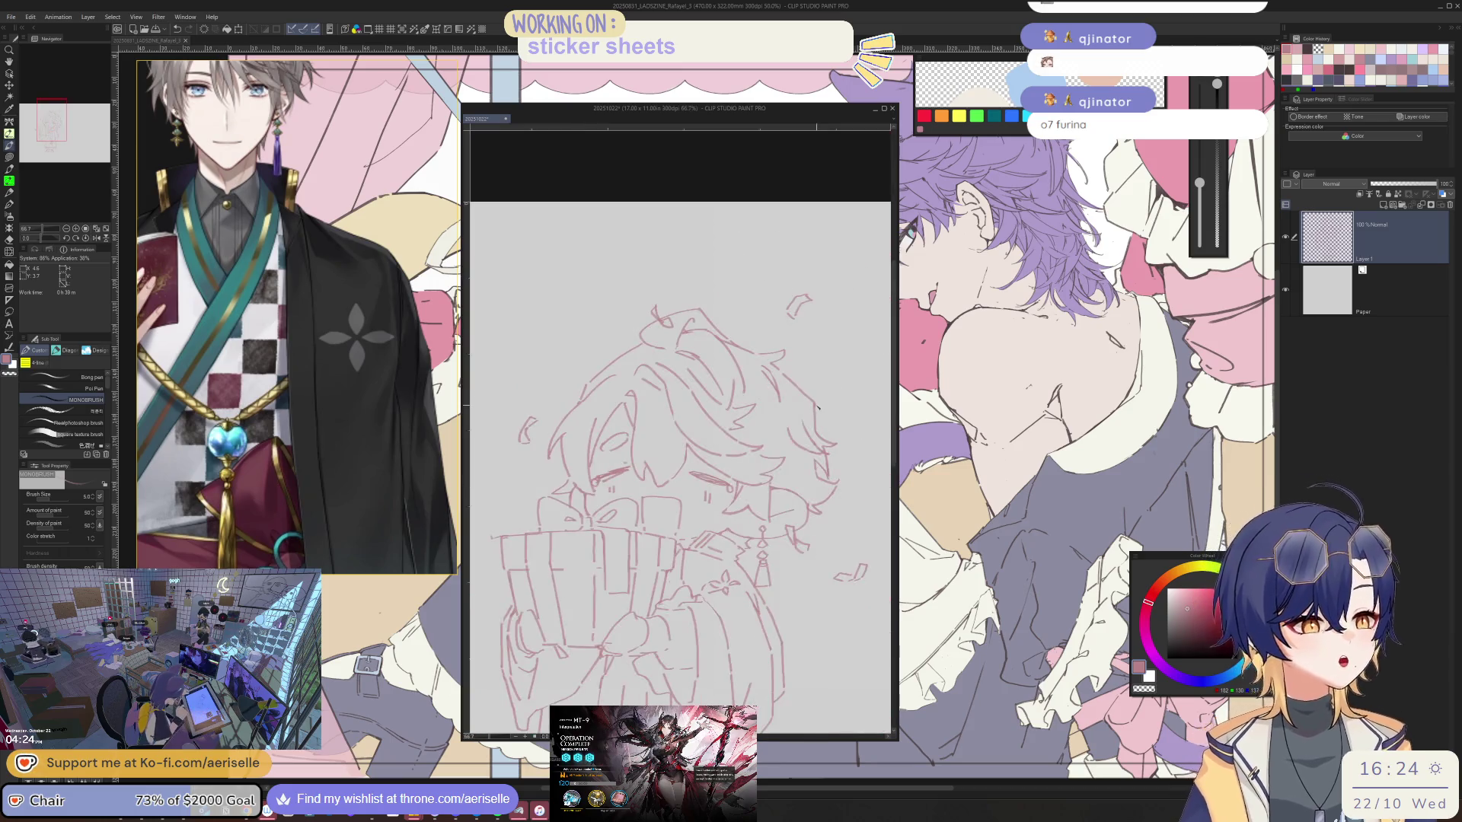
pyautogui.scroll(2, 640, 343)
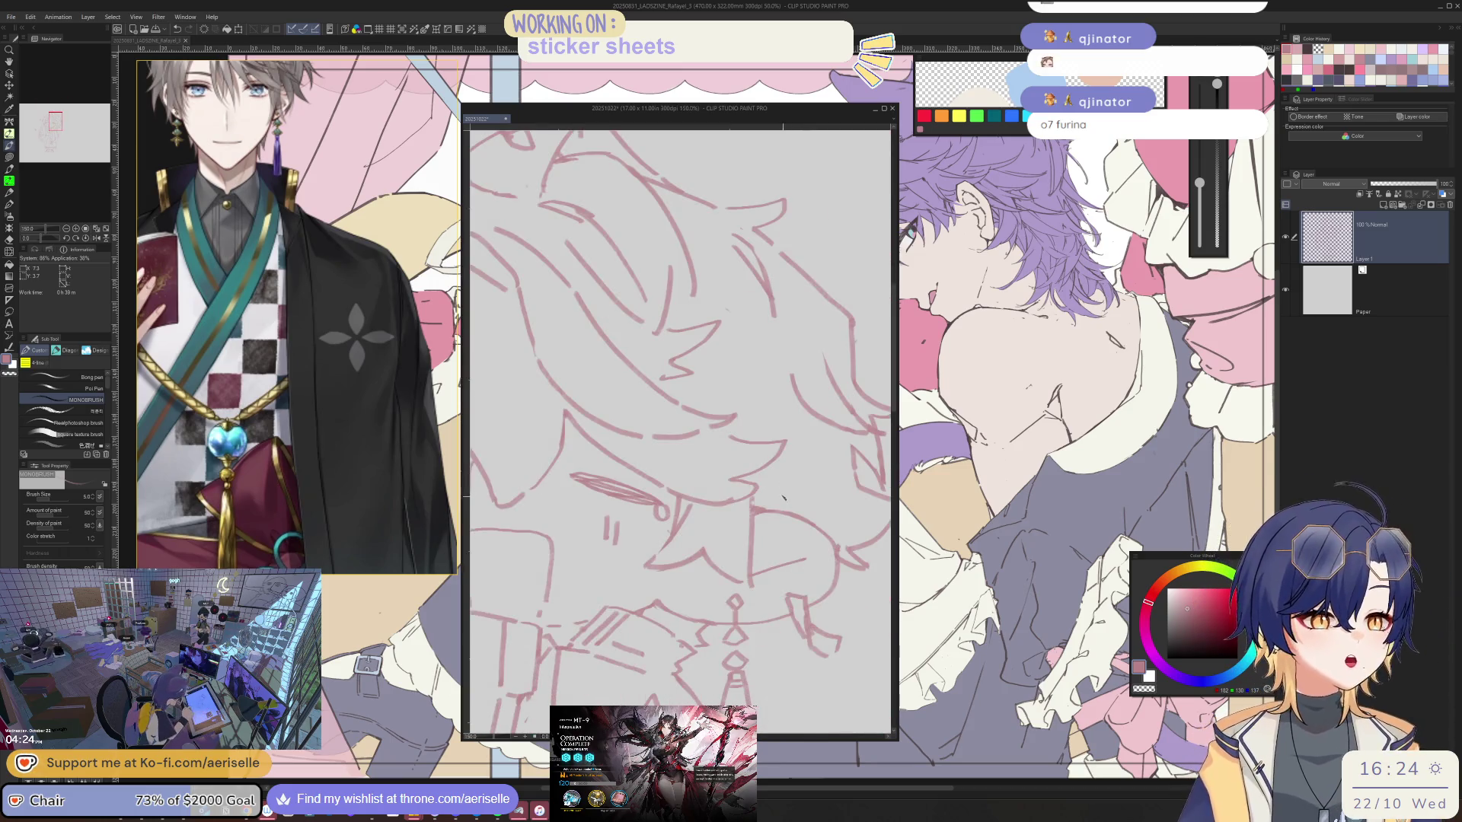
pyautogui.press('h')
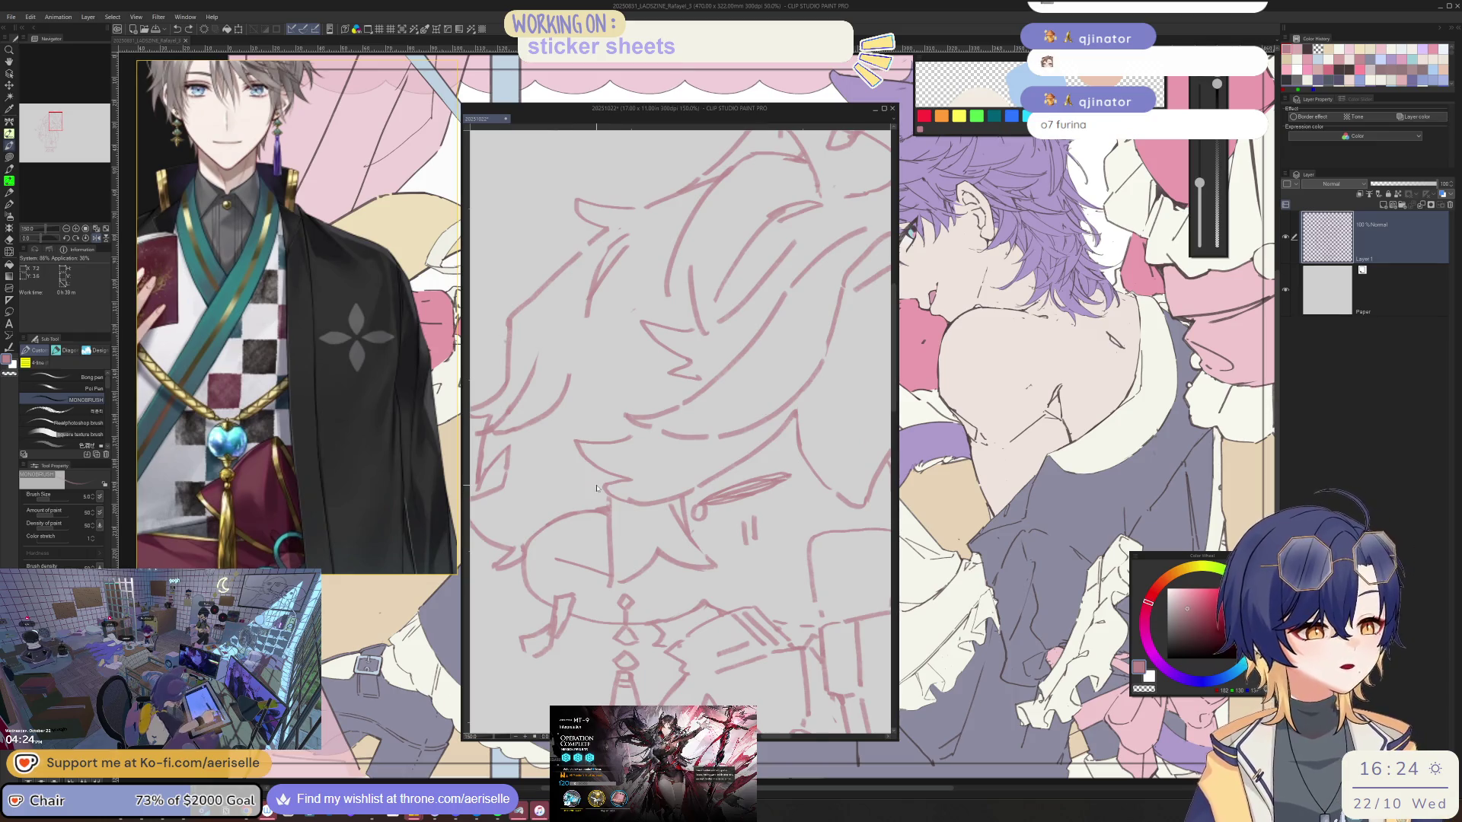
pyautogui.scroll(-3, 597, 489)
pyautogui.moveTo(799, 492); pyautogui.dragTo(834, 458)
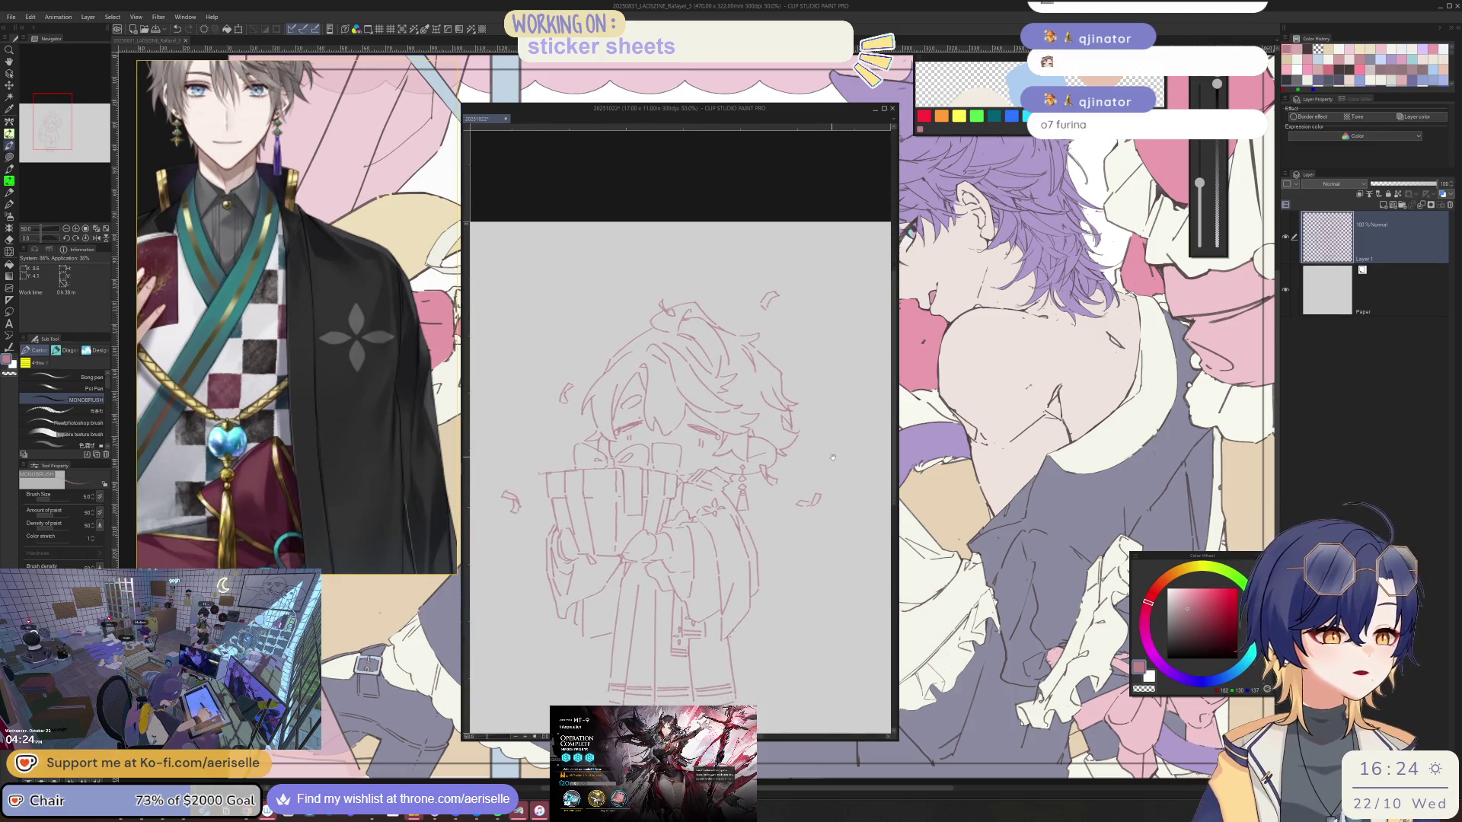
pyautogui.scroll(4, 835, 457)
pyautogui.press('m')
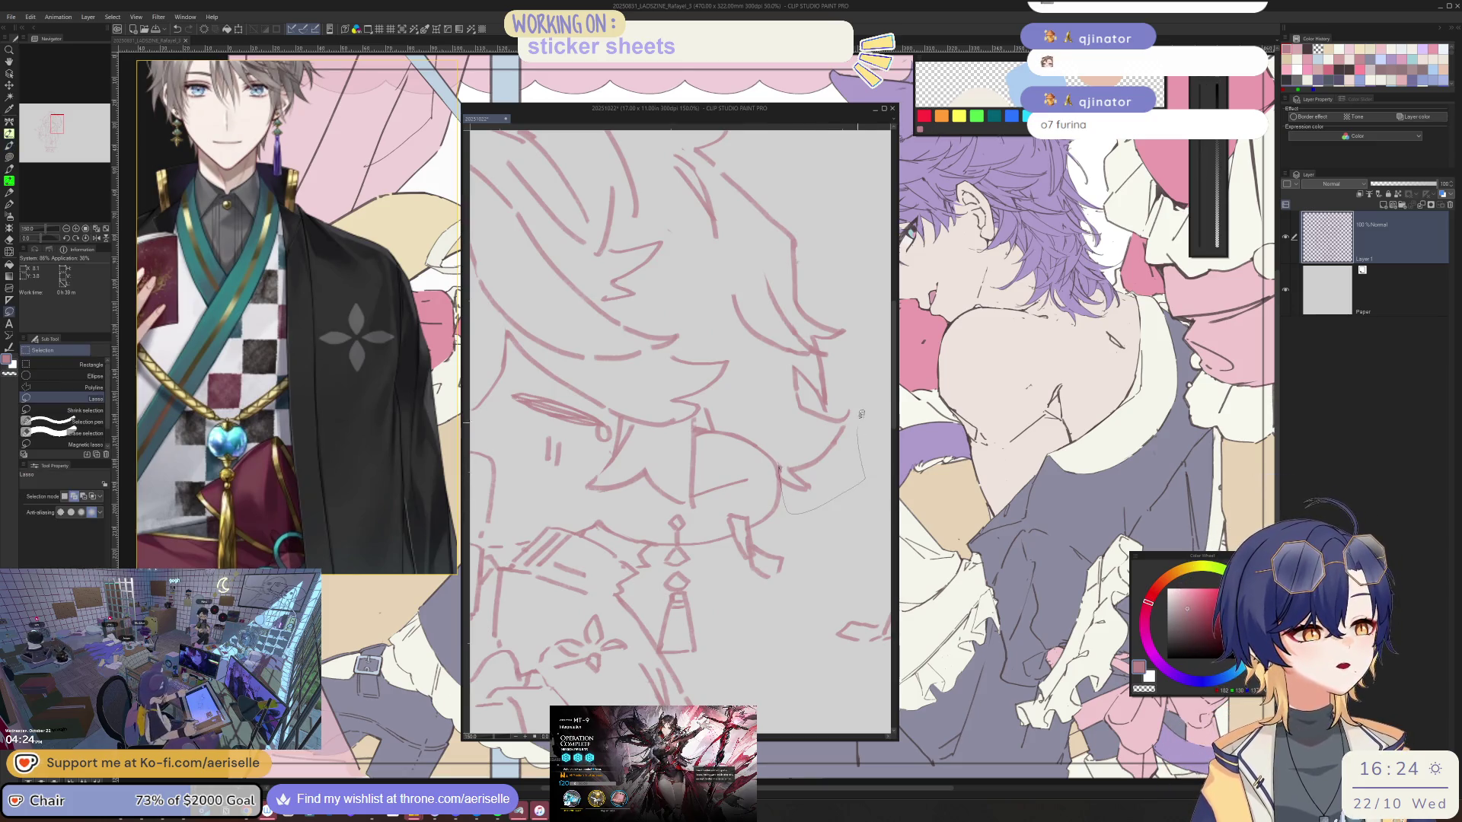
# - Nudge a lassoed section of hair lines left and erase a stray short stroke in the hair
pyautogui.moveTo(861, 413); pyautogui.dragTo(777, 389)
pyautogui.moveTo(834, 460); pyautogui.dragTo(818, 455)
pyautogui.hotkey('ctrl', 'd')
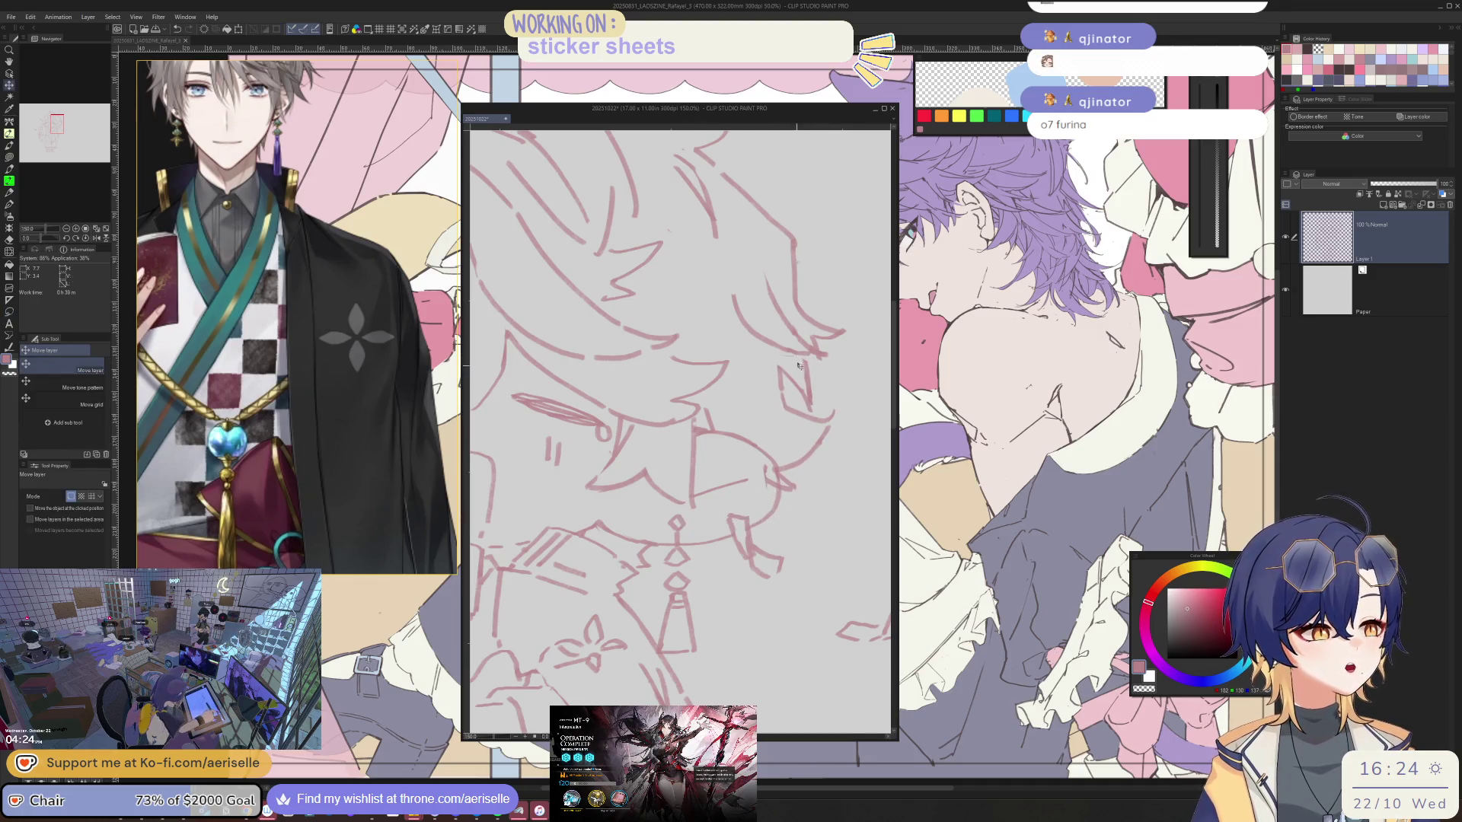
pyautogui.press('b')
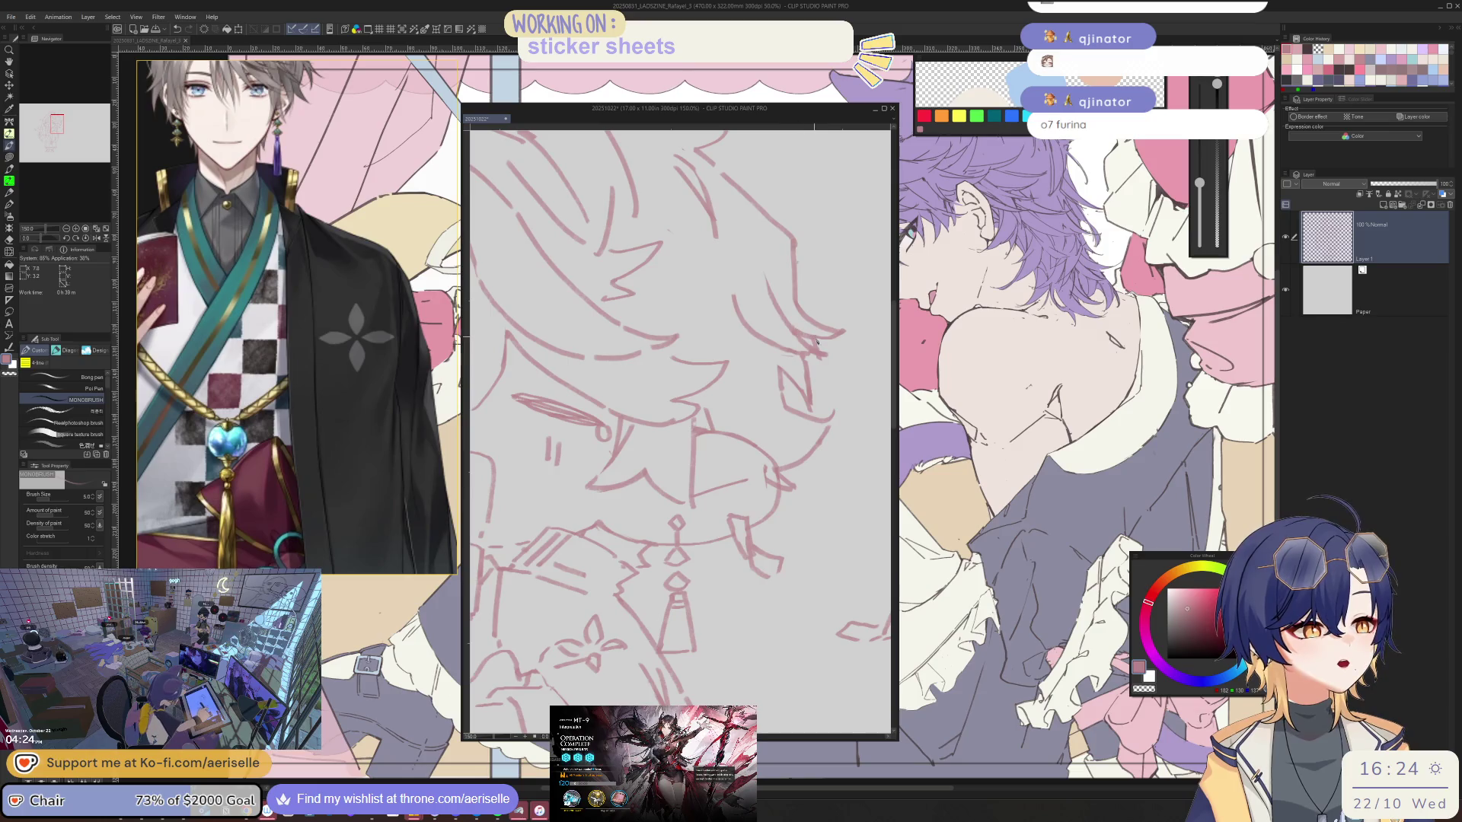
pyautogui.press('e')
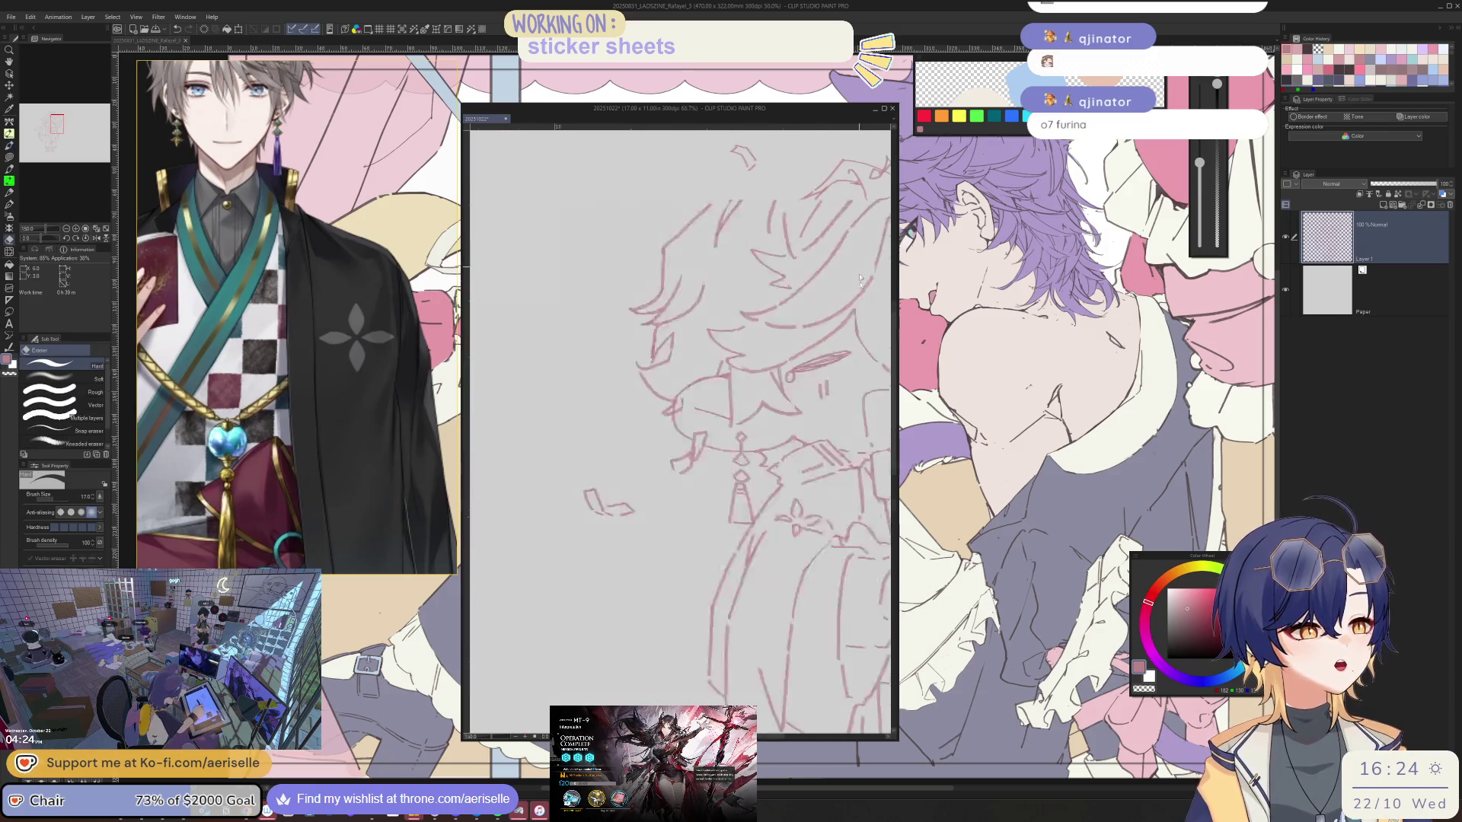
pyautogui.scroll(2, 828, 359)
pyautogui.moveTo(742, 344)
pyautogui.mouseDown()
pyautogui.moveTo(685, 457)
pyautogui.moveTo(662, 554)
pyautogui.mouseUp()
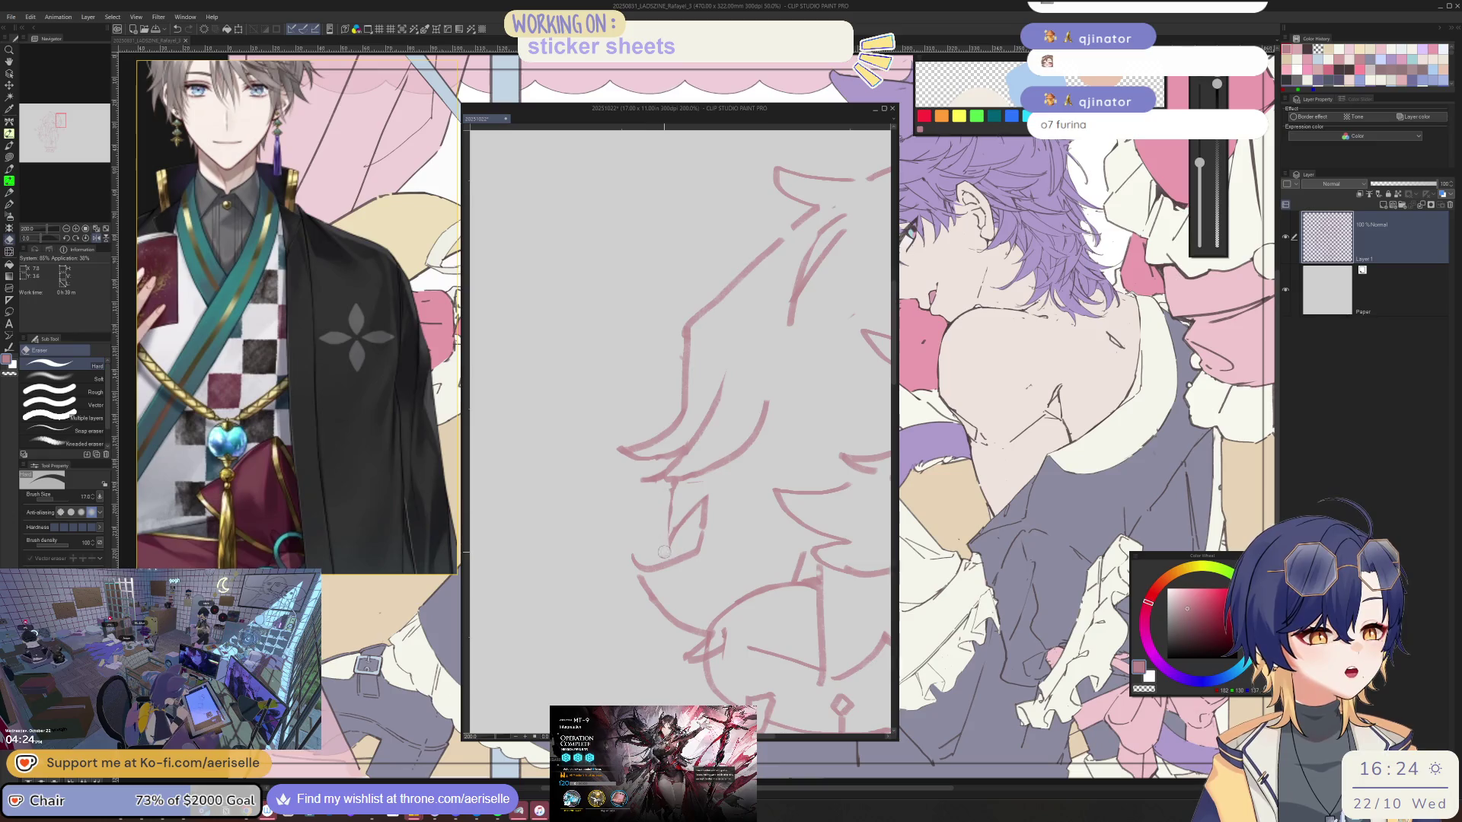
pyautogui.press('b')
pyautogui.moveTo(732, 411); pyautogui.dragTo(538, 400)
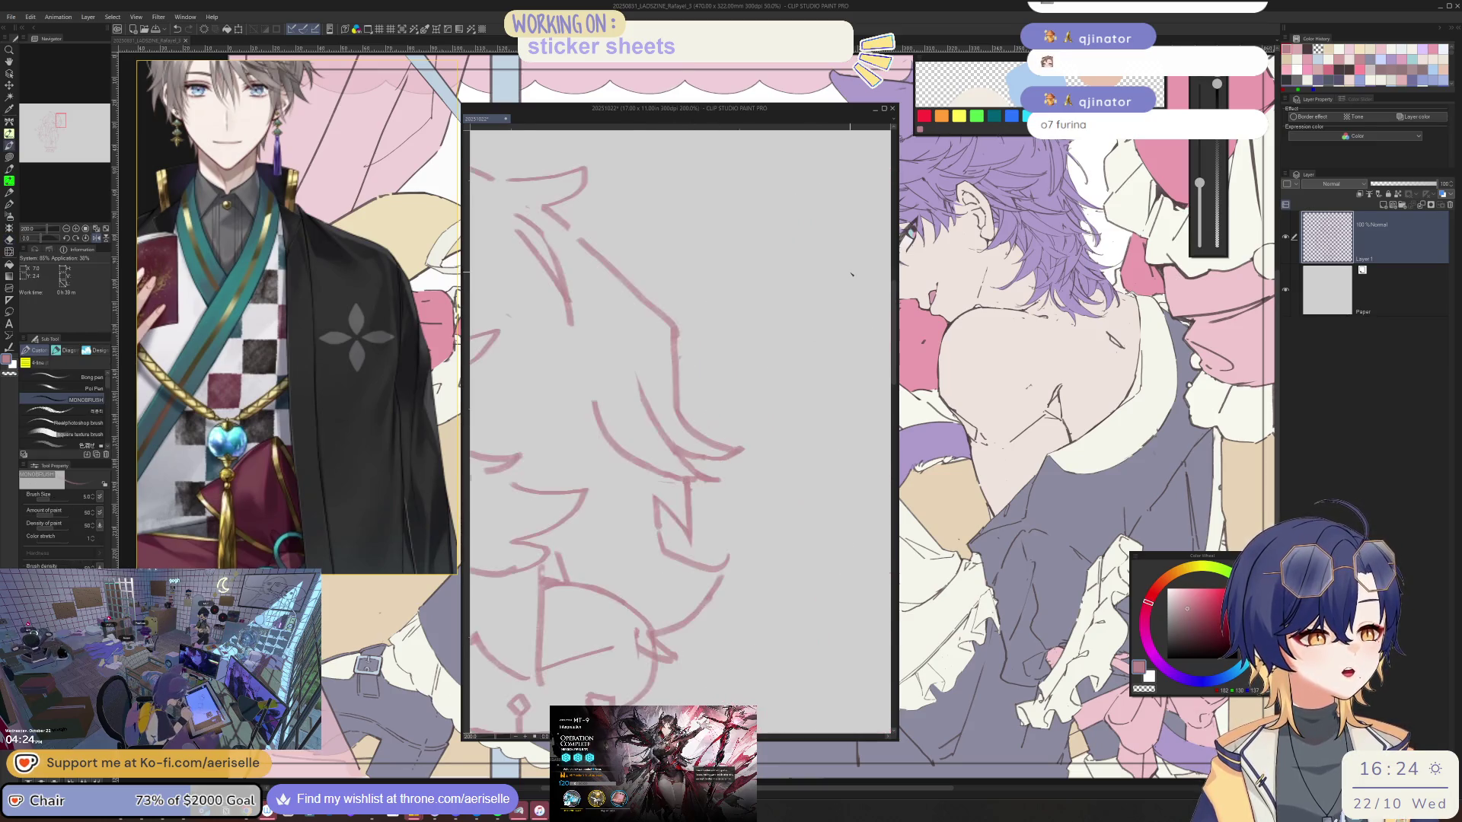
pyautogui.press('e')
pyautogui.moveTo(672, 503); pyautogui.dragTo(686, 537)
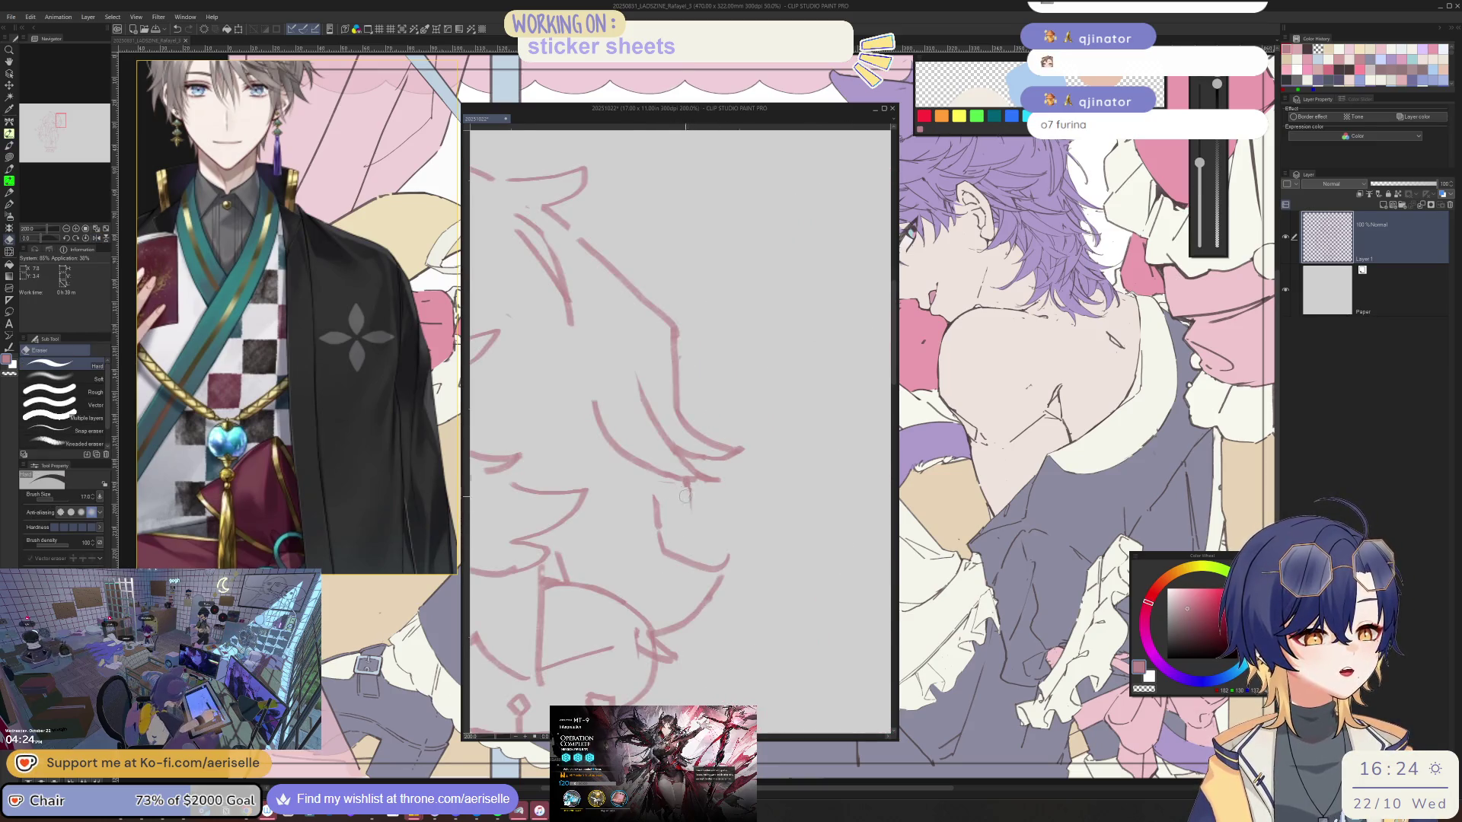
pyautogui.press('b')
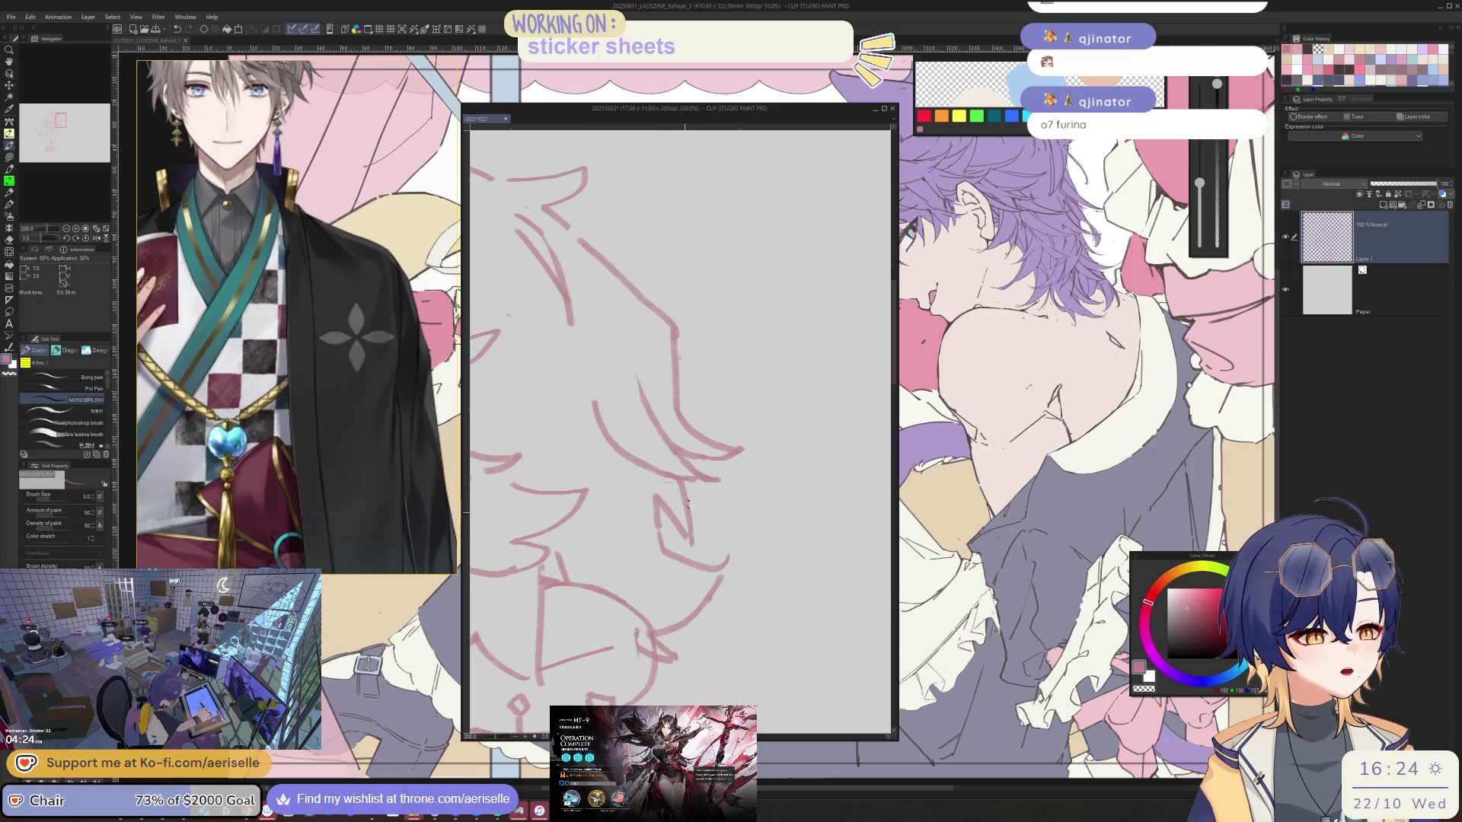
pyautogui.scroll(-1, 683, 486)
pyautogui.scroll(-1, 683, 486)
pyautogui.scroll(-1, 692, 457)
pyautogui.scroll(3, 697, 440)
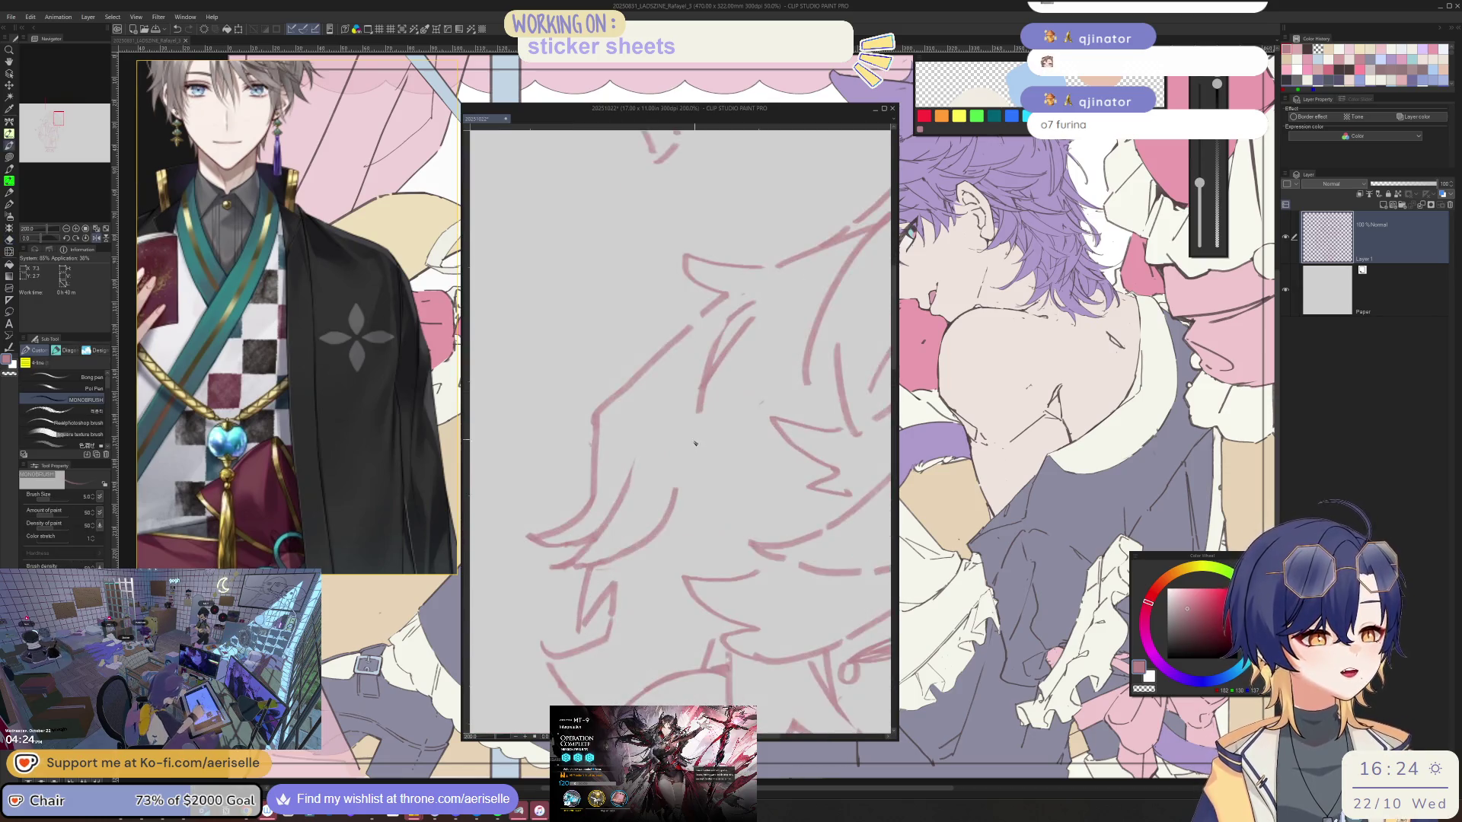
# - In mirrored view, shift a selected group of hair strands slightly and pull back to the whole sketch
pyautogui.press('h')
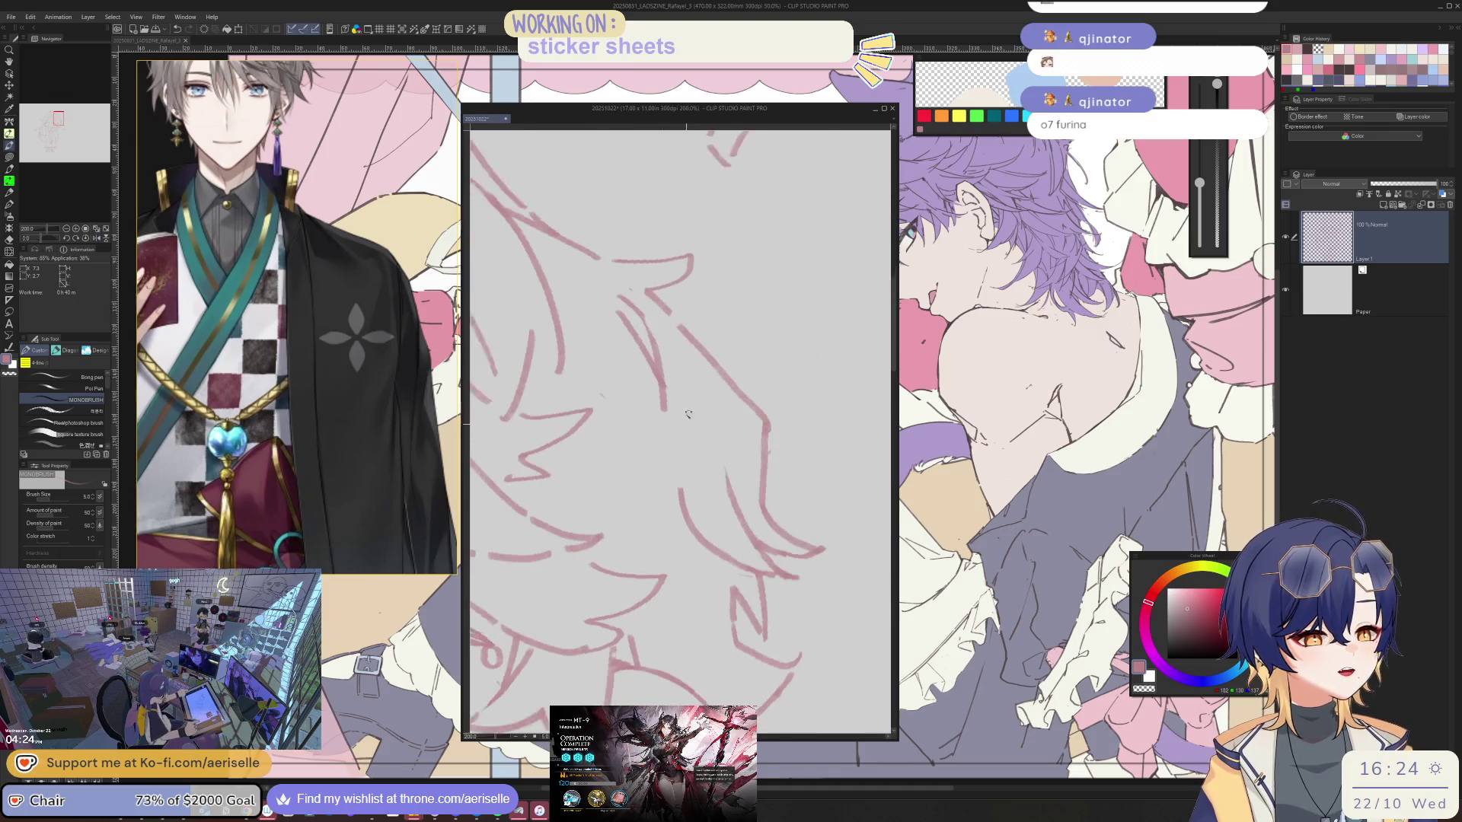
pyautogui.scroll(1, 683, 444)
pyautogui.press('m')
pyautogui.moveTo(652, 468); pyautogui.dragTo(657, 549)
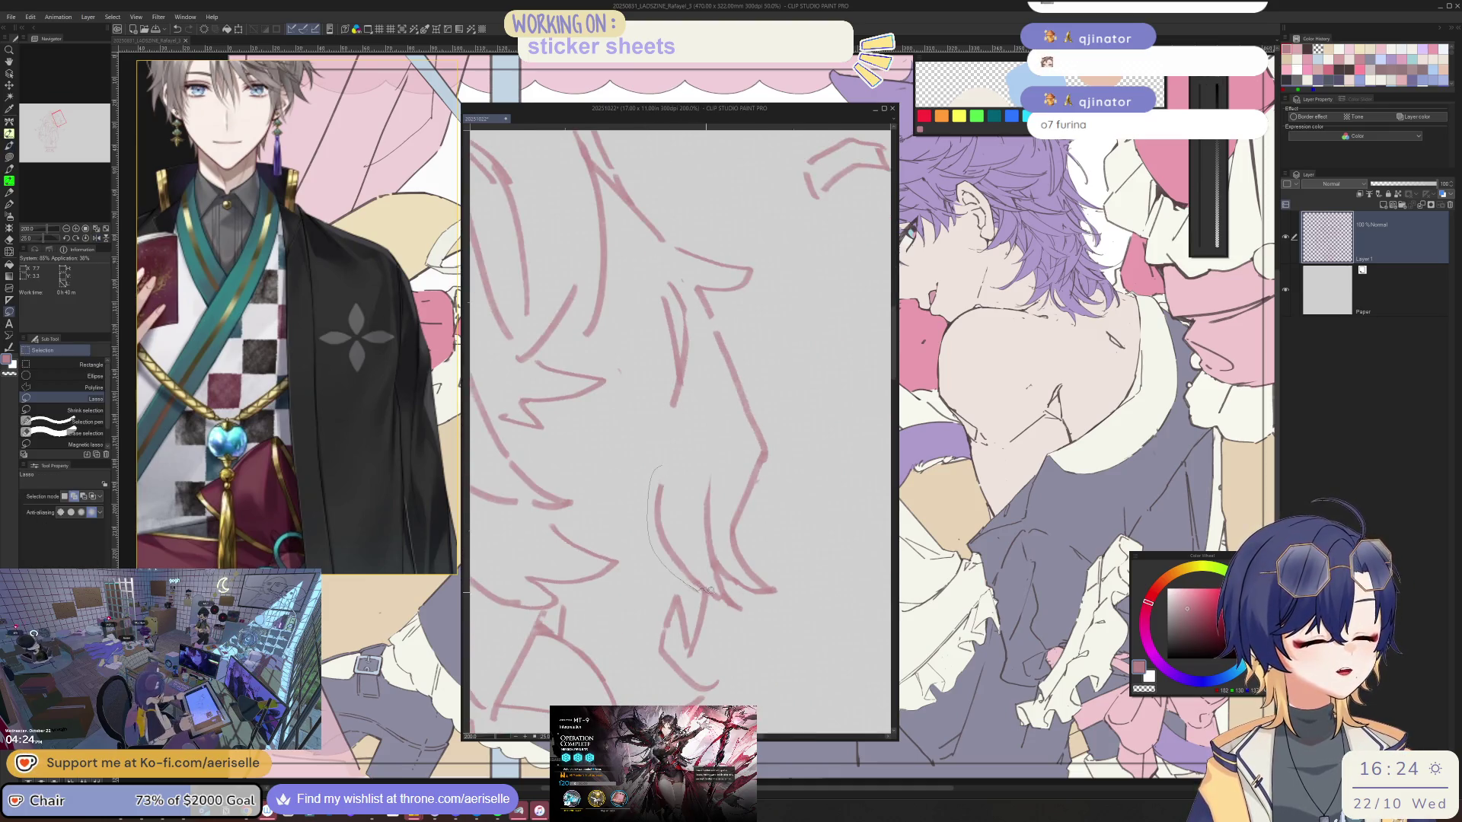
pyautogui.press('k')
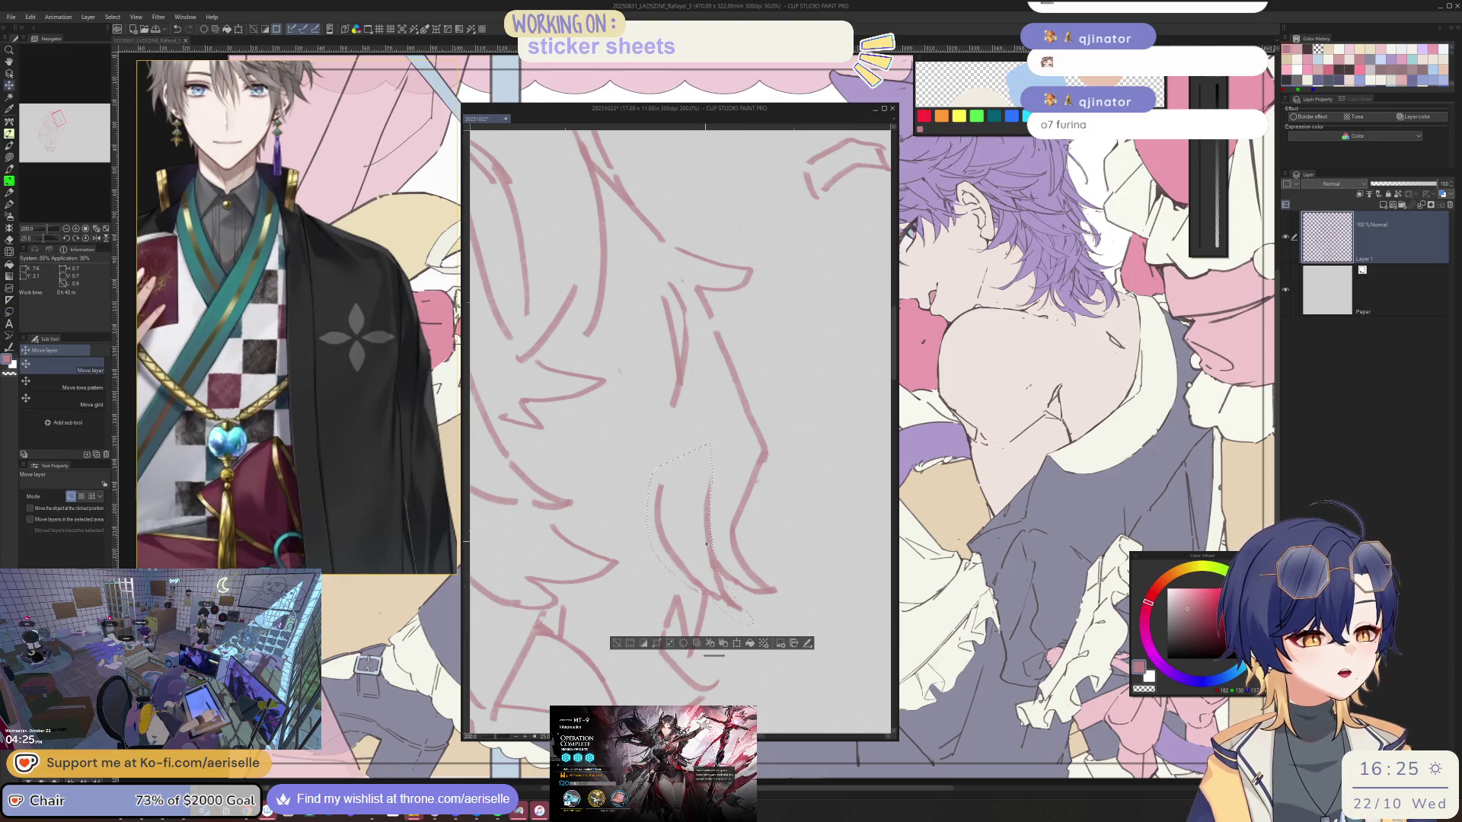
pyautogui.moveTo(702, 502); pyautogui.dragTo(697, 546)
pyautogui.hotkey('ctrl', 'd')
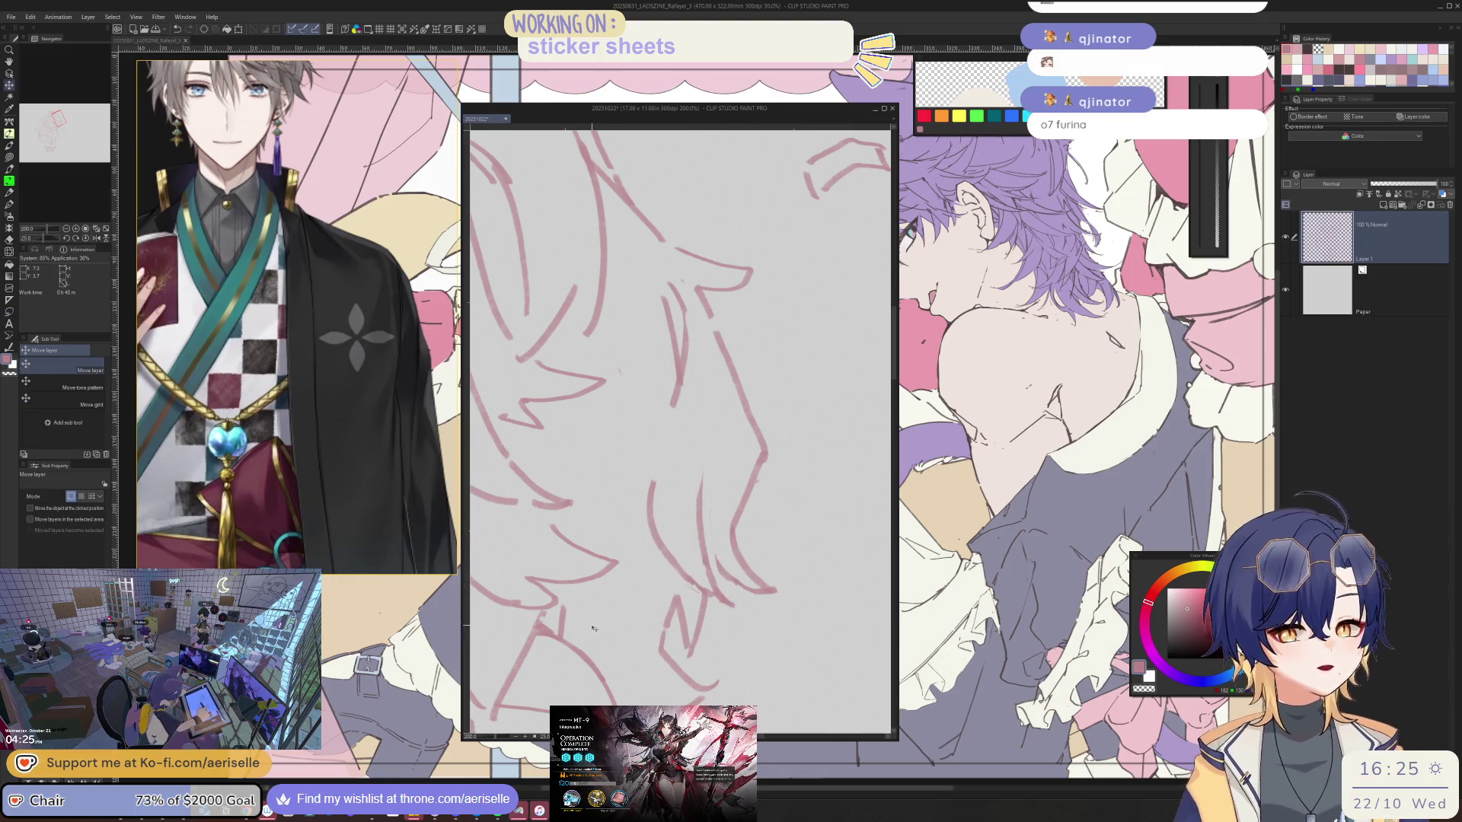
pyautogui.press('p')
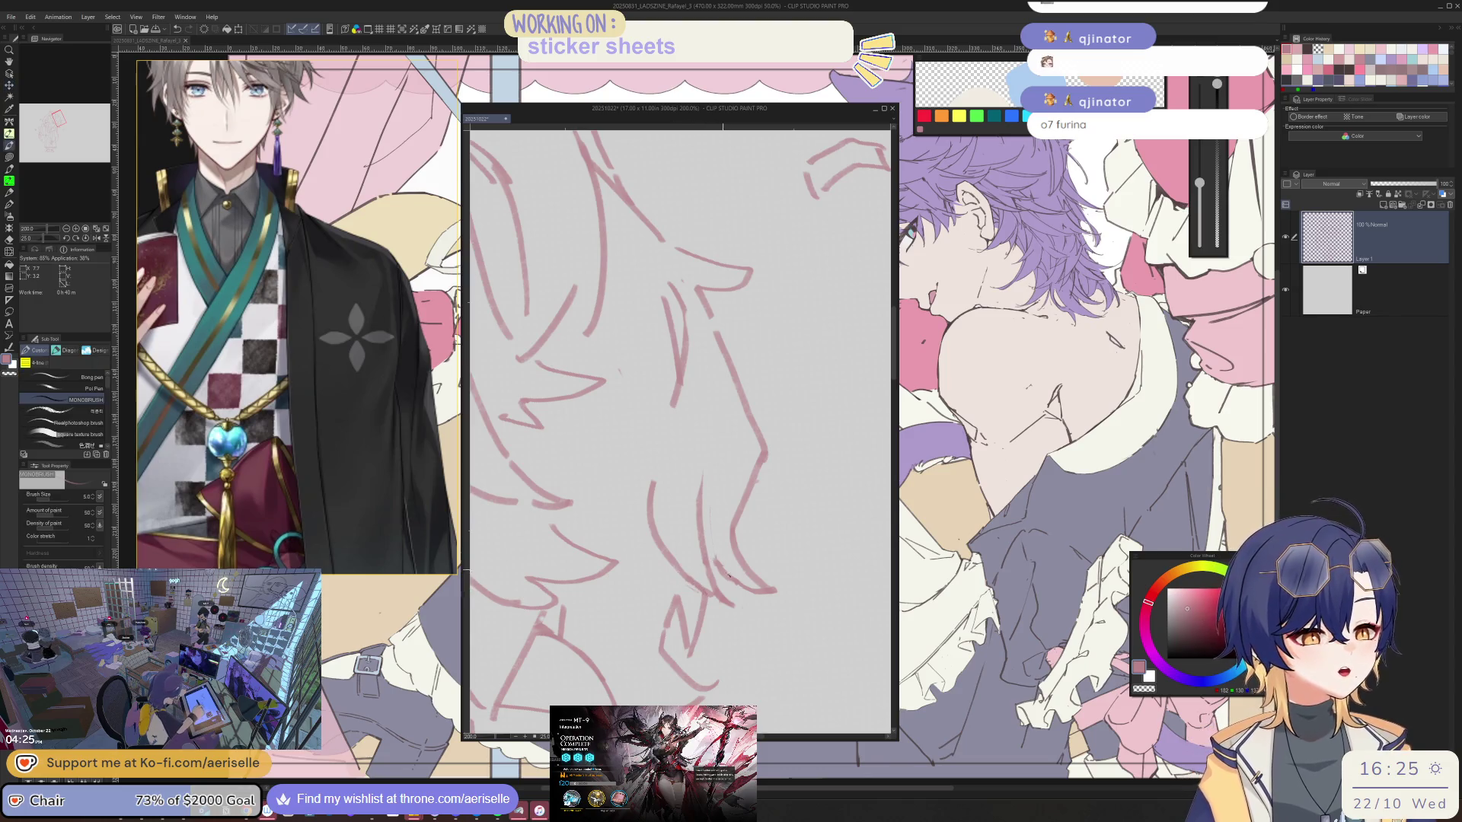
pyautogui.scroll(-3, 679, 429)
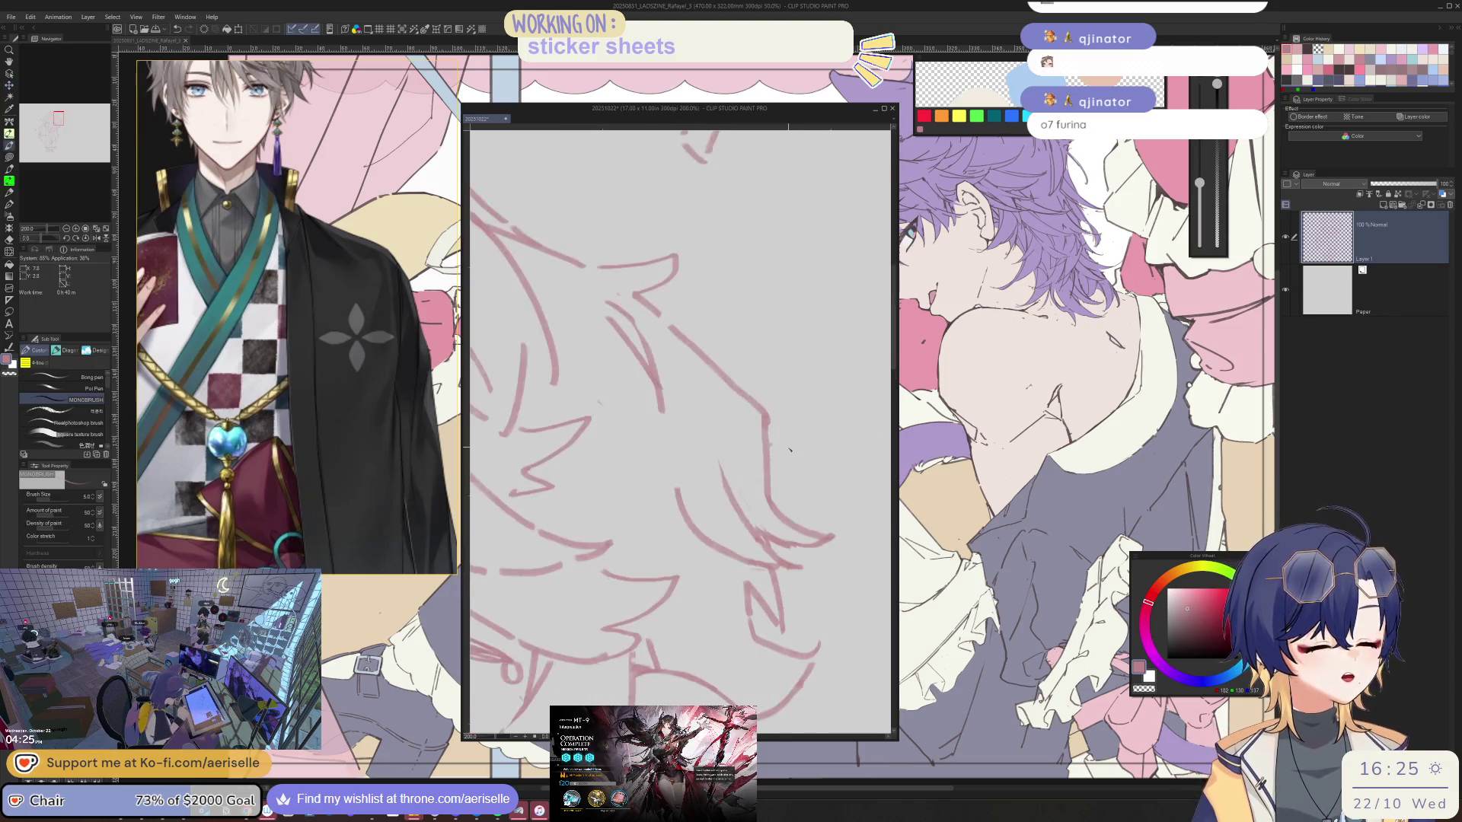
pyautogui.scroll(3, 708, 423)
pyautogui.scroll(1, 726, 416)
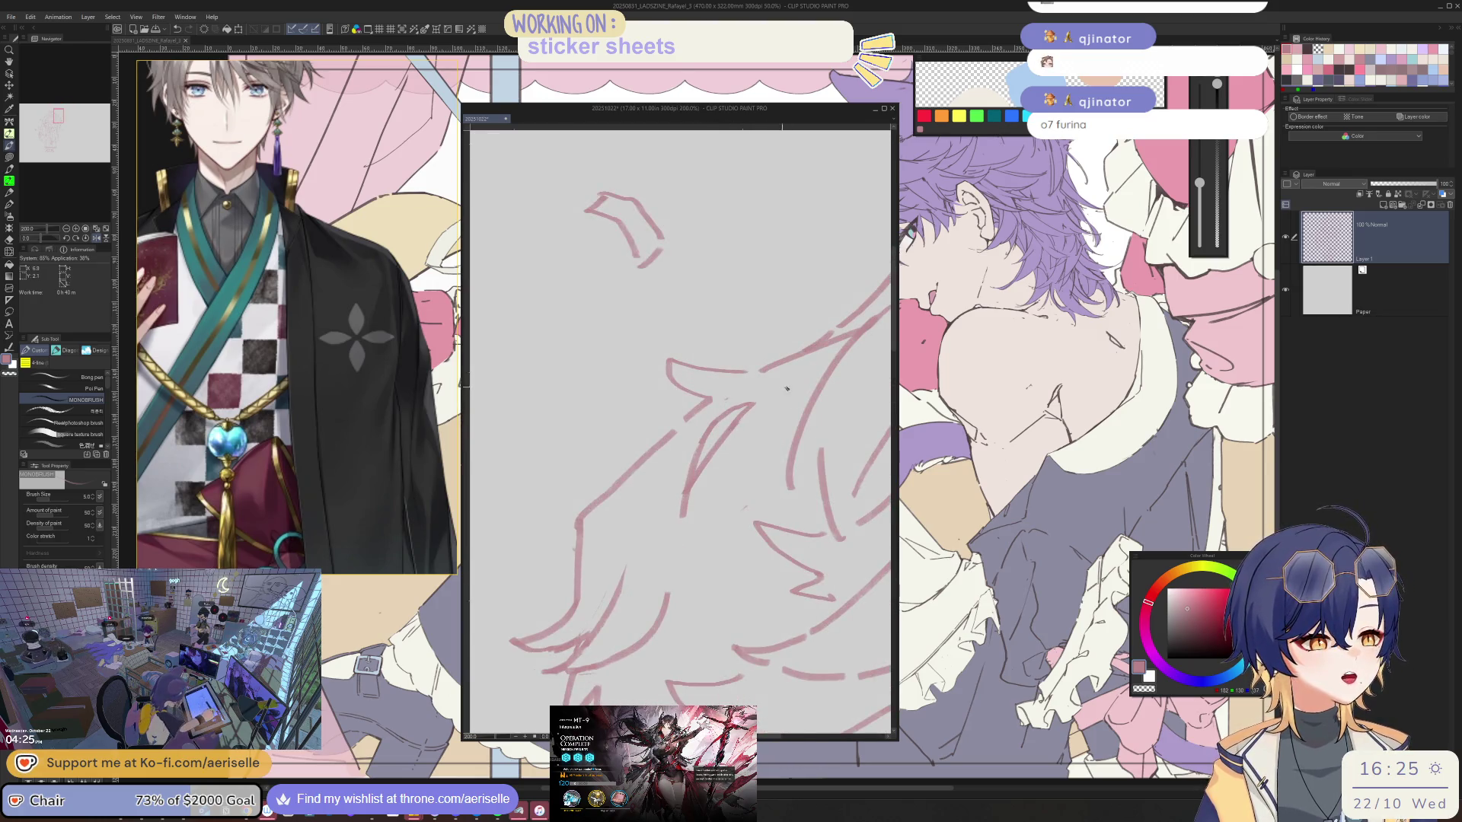
pyautogui.press('h')
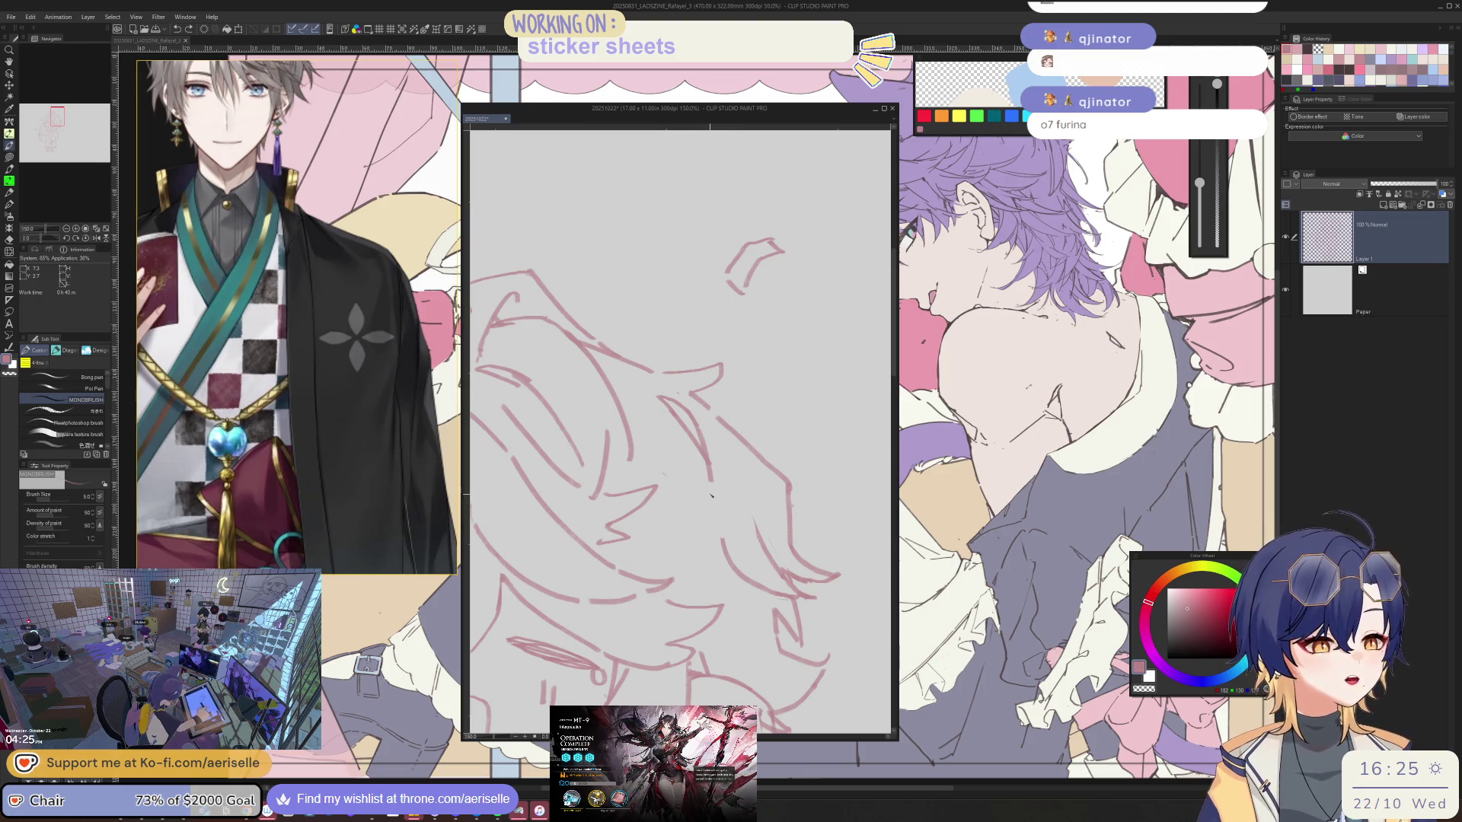
pyautogui.press('e')
pyautogui.press('b')
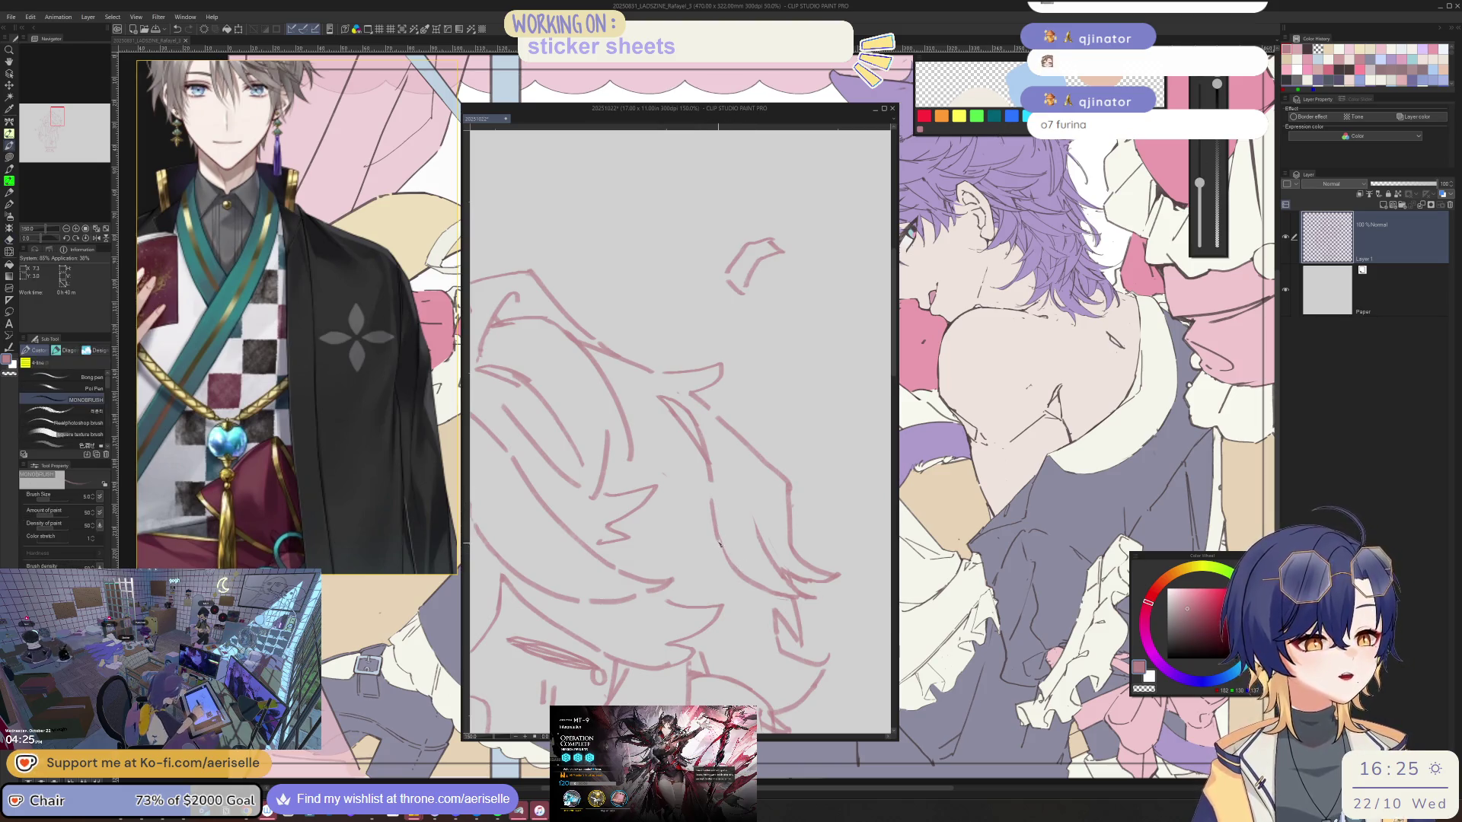
pyautogui.scroll(-2, 728, 458)
pyautogui.moveTo(685, 457); pyautogui.dragTo(661, 459)
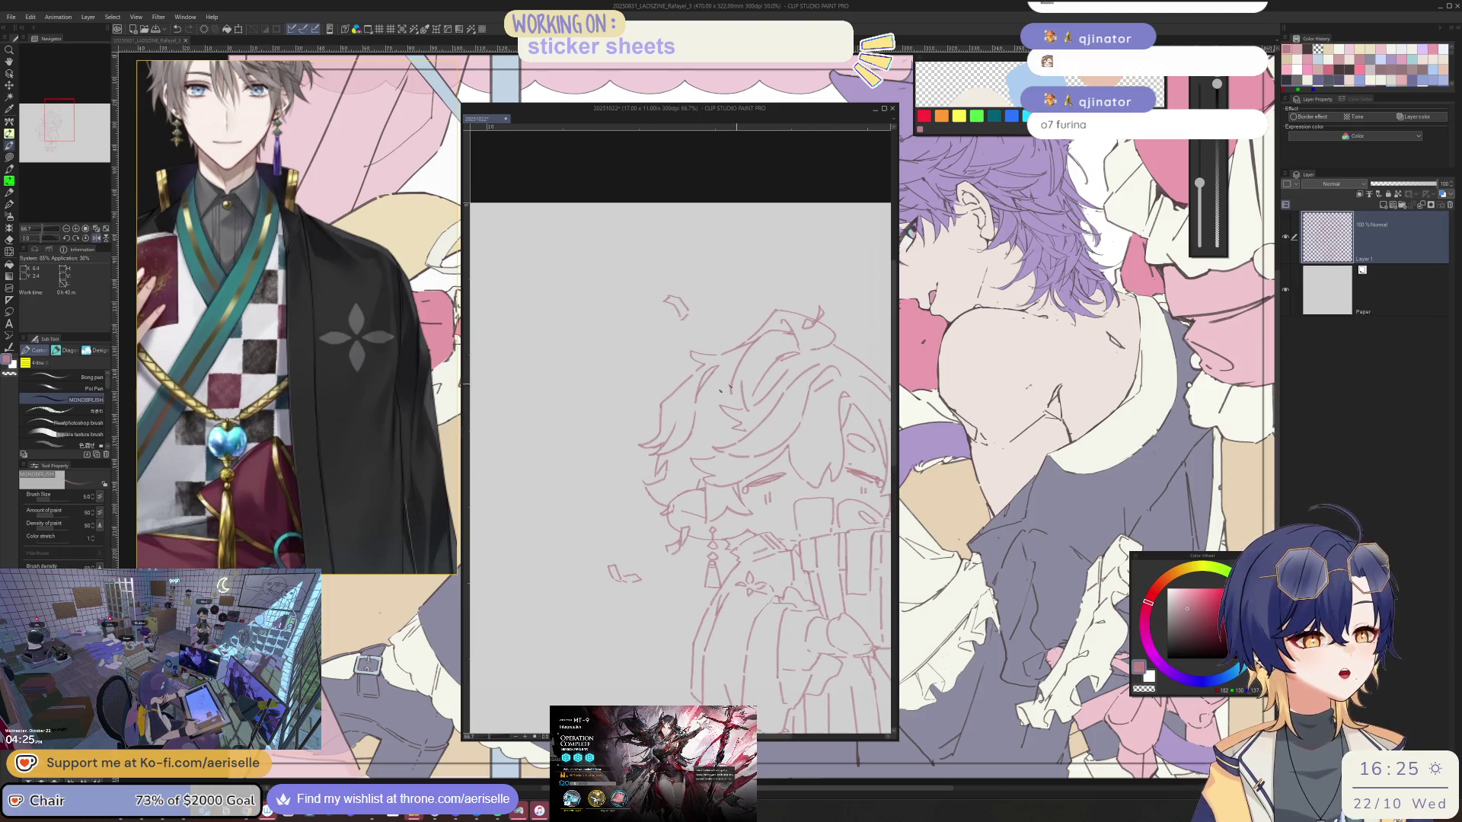
pyautogui.scroll(3, 685, 457)
# - Zoom into the hair and draw a small pointed tuft stroke with the MONOBRUSH brush
pyautogui.moveTo(709, 400); pyautogui.dragTo(640, 549)
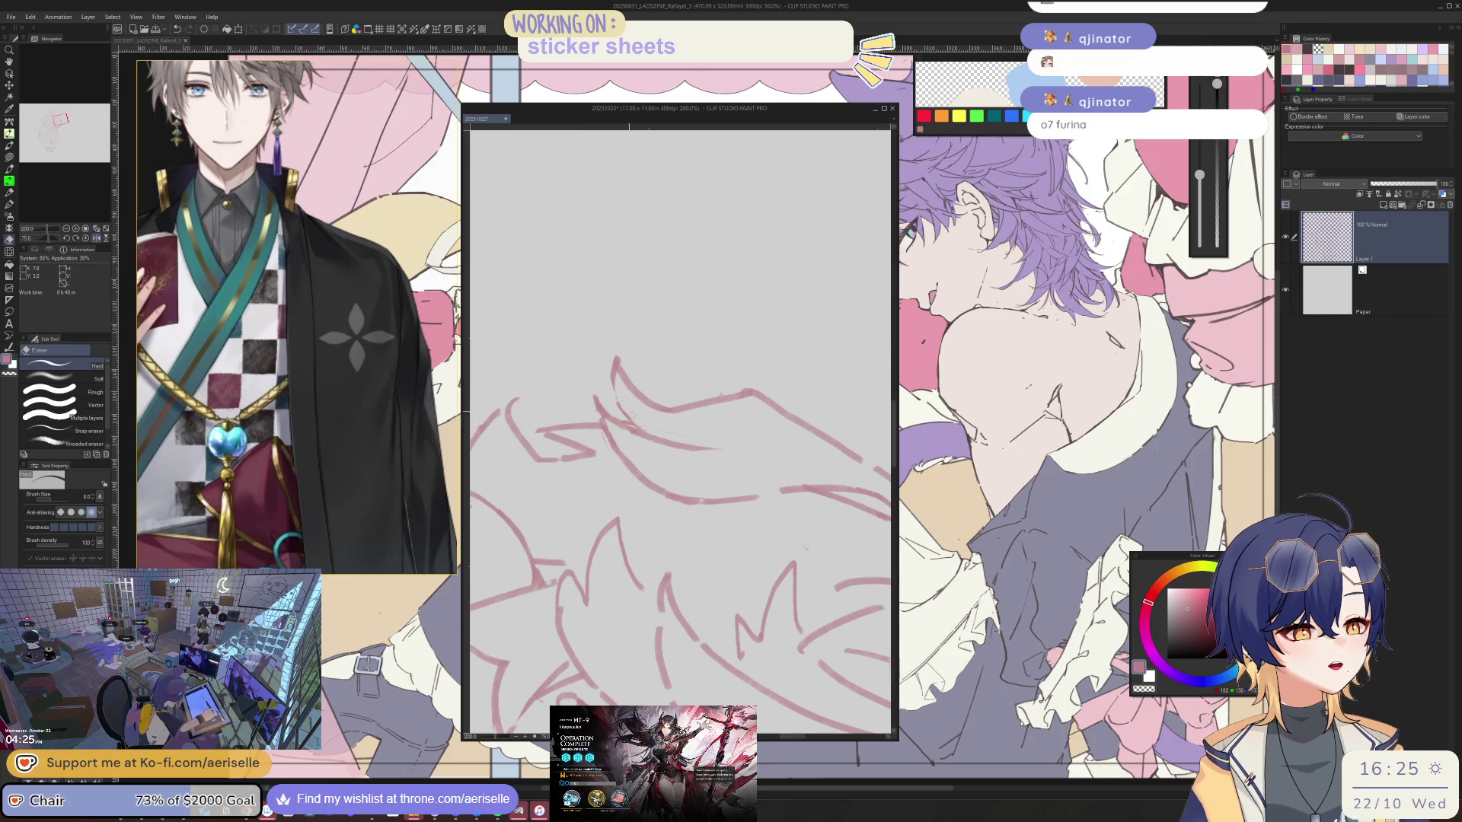
pyautogui.scroll(-2, 685, 457)
pyautogui.moveTo(686, 481)
pyautogui.mouseDown()
pyautogui.moveTo(663, 434)
pyautogui.moveTo(686, 457)
pyautogui.mouseUp()
pyautogui.scroll(-3, 685, 457)
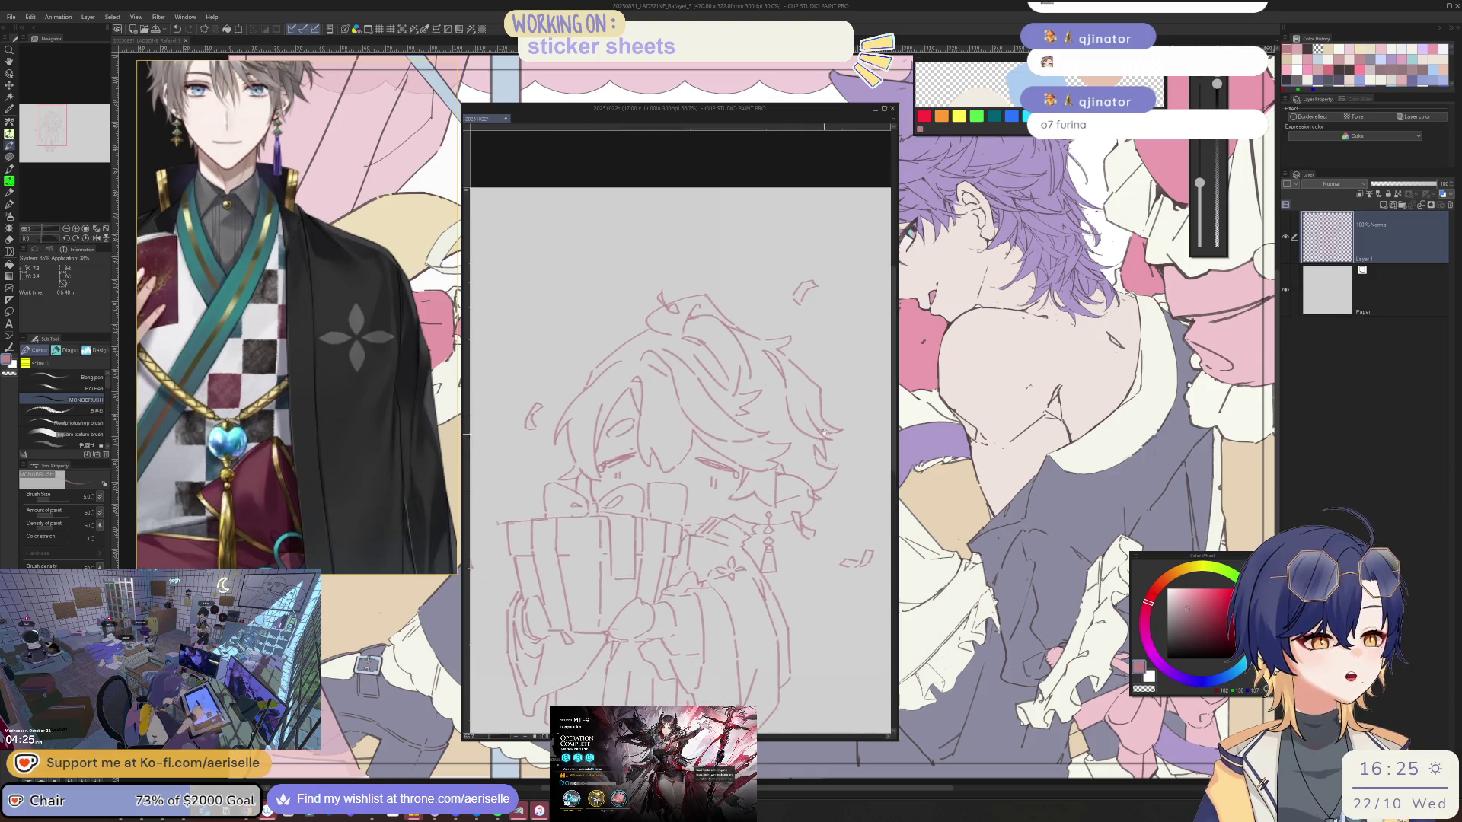
pyautogui.moveTo(686, 342); pyautogui.dragTo(685, 480)
pyautogui.moveTo(686, 400); pyautogui.dragTo(686, 480)
pyautogui.scroll(4, 743, 514)
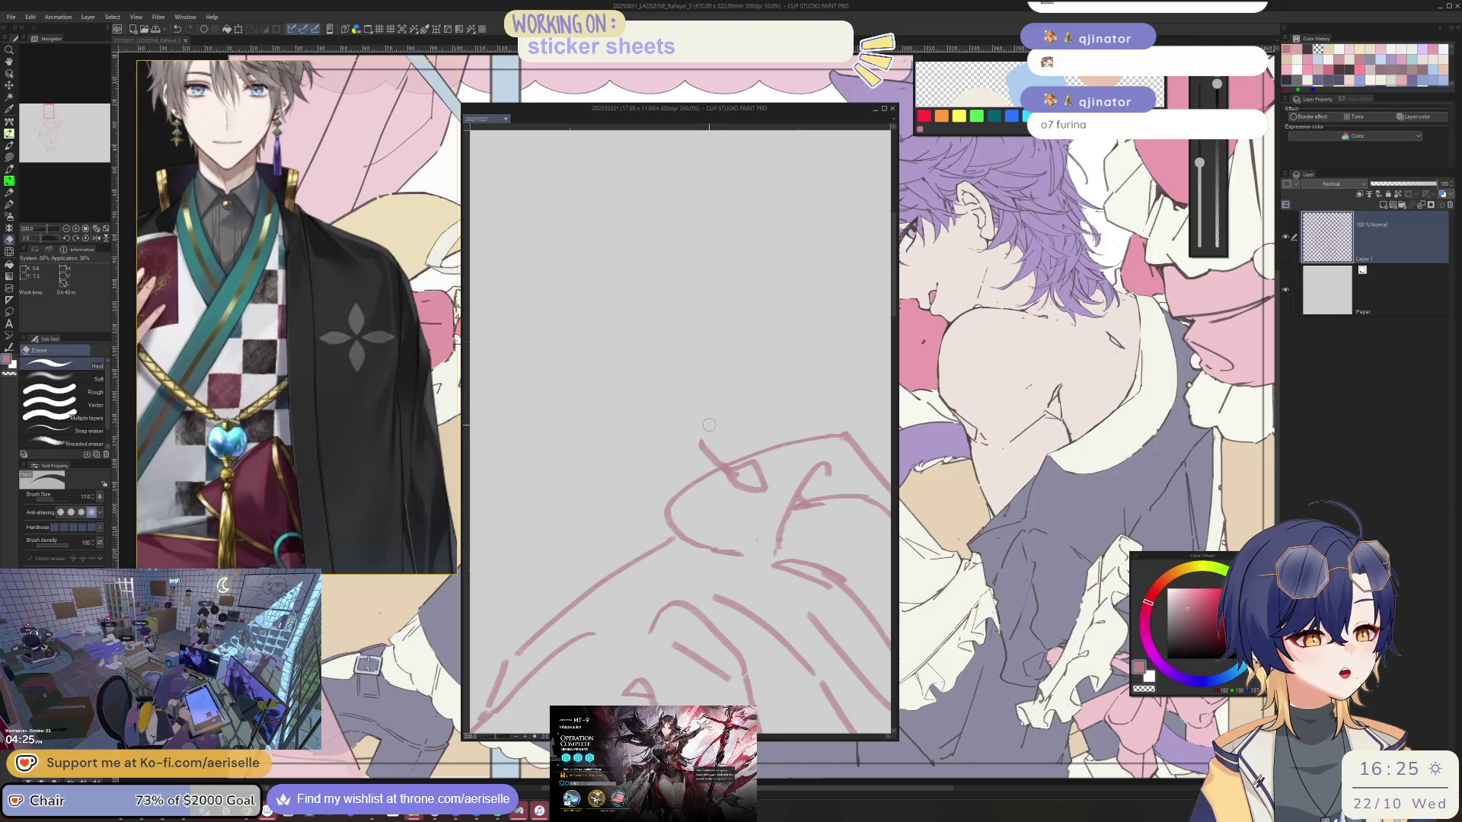
pyautogui.press('b')
pyautogui.moveTo(701, 428); pyautogui.dragTo(731, 460)
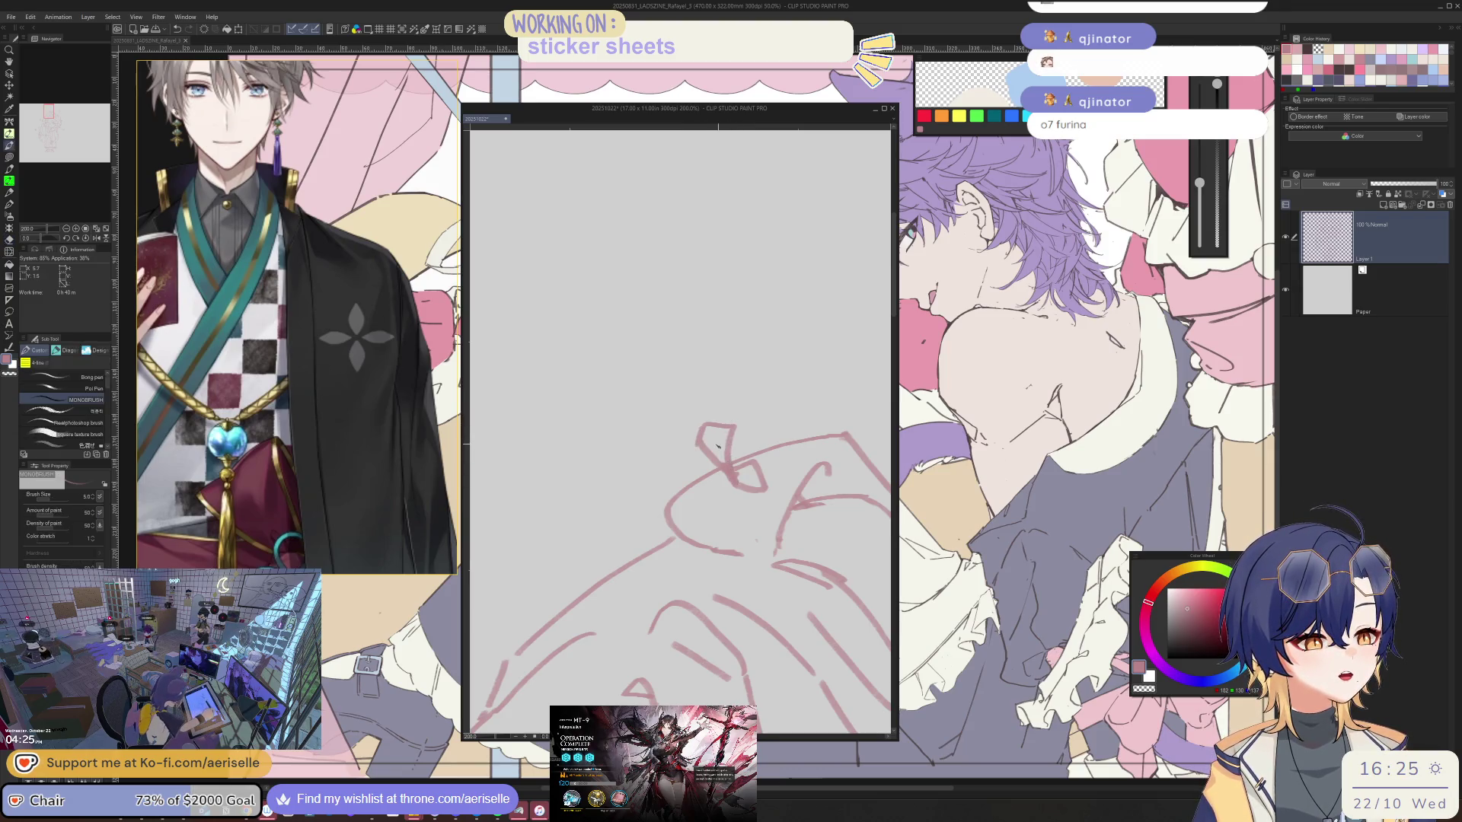
pyautogui.scroll(-3, 784, 380)
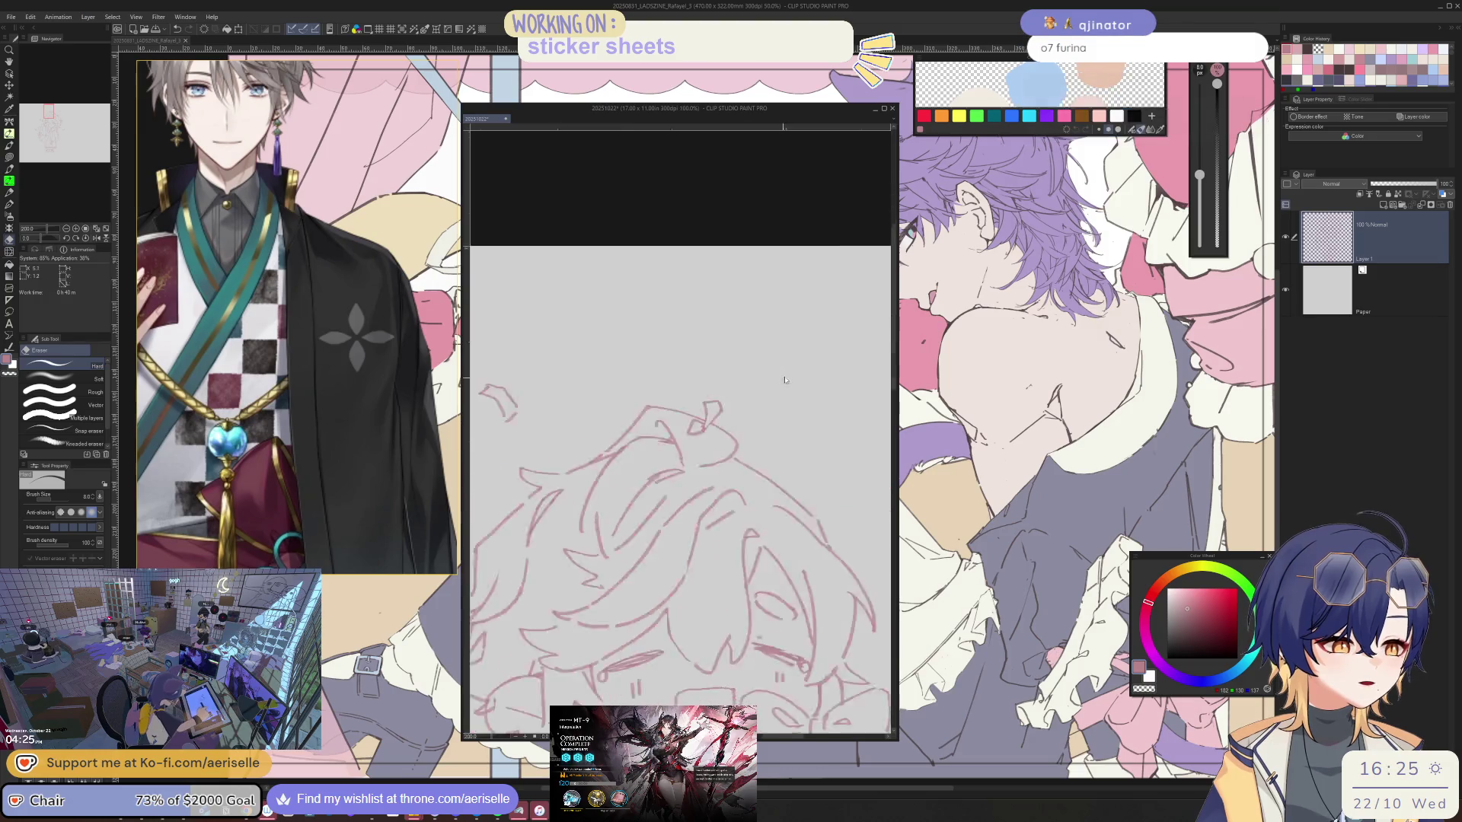
pyautogui.scroll(-1, 784, 380)
pyautogui.moveTo(784, 389)
pyautogui.mouseDown()
pyautogui.moveTo(766, 402)
pyautogui.moveTo(777, 414)
pyautogui.mouseUp()
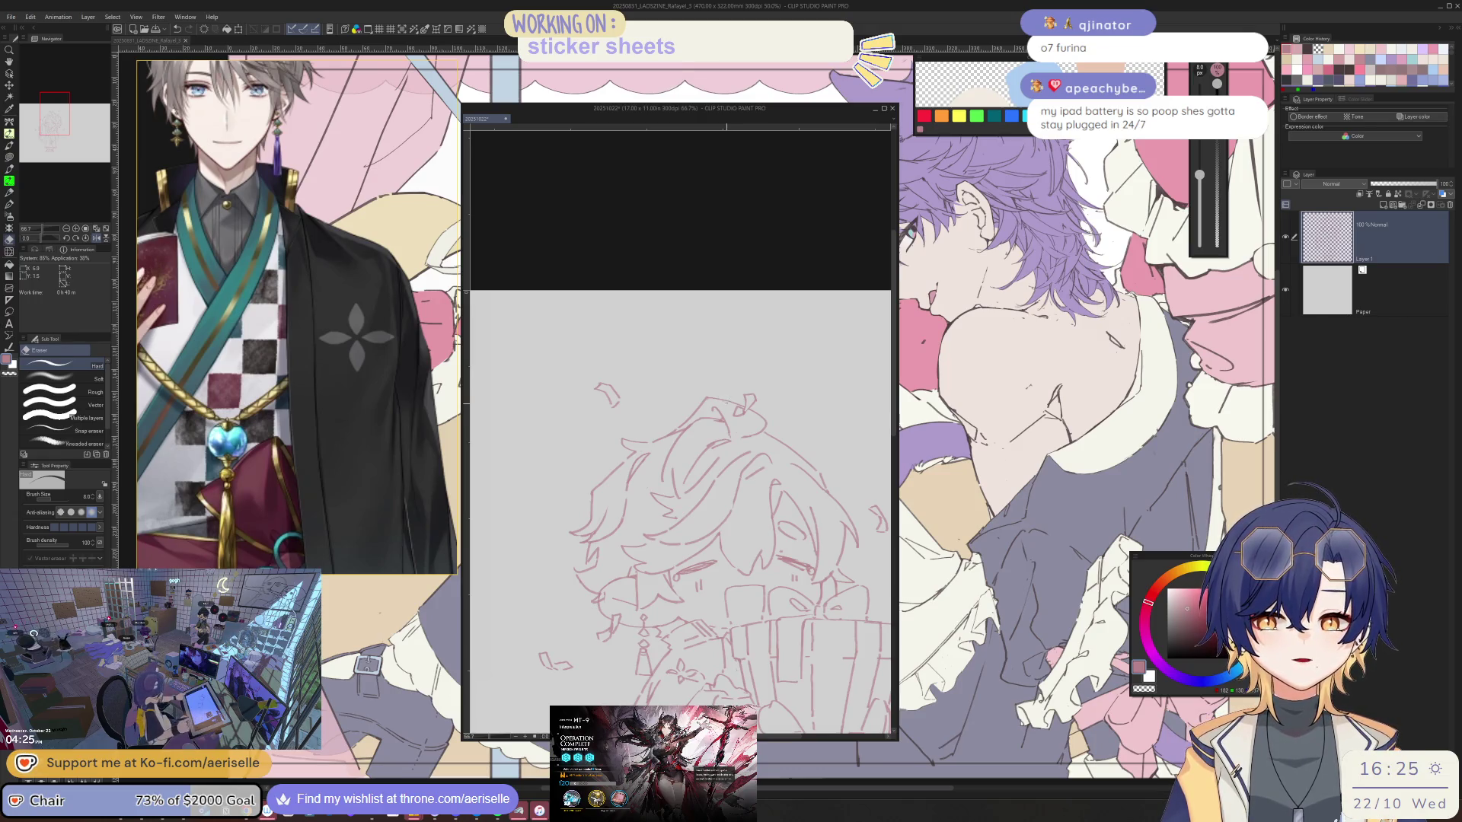
pyautogui.scroll(1, 685, 491)
pyautogui.scroll(2, 686, 491)
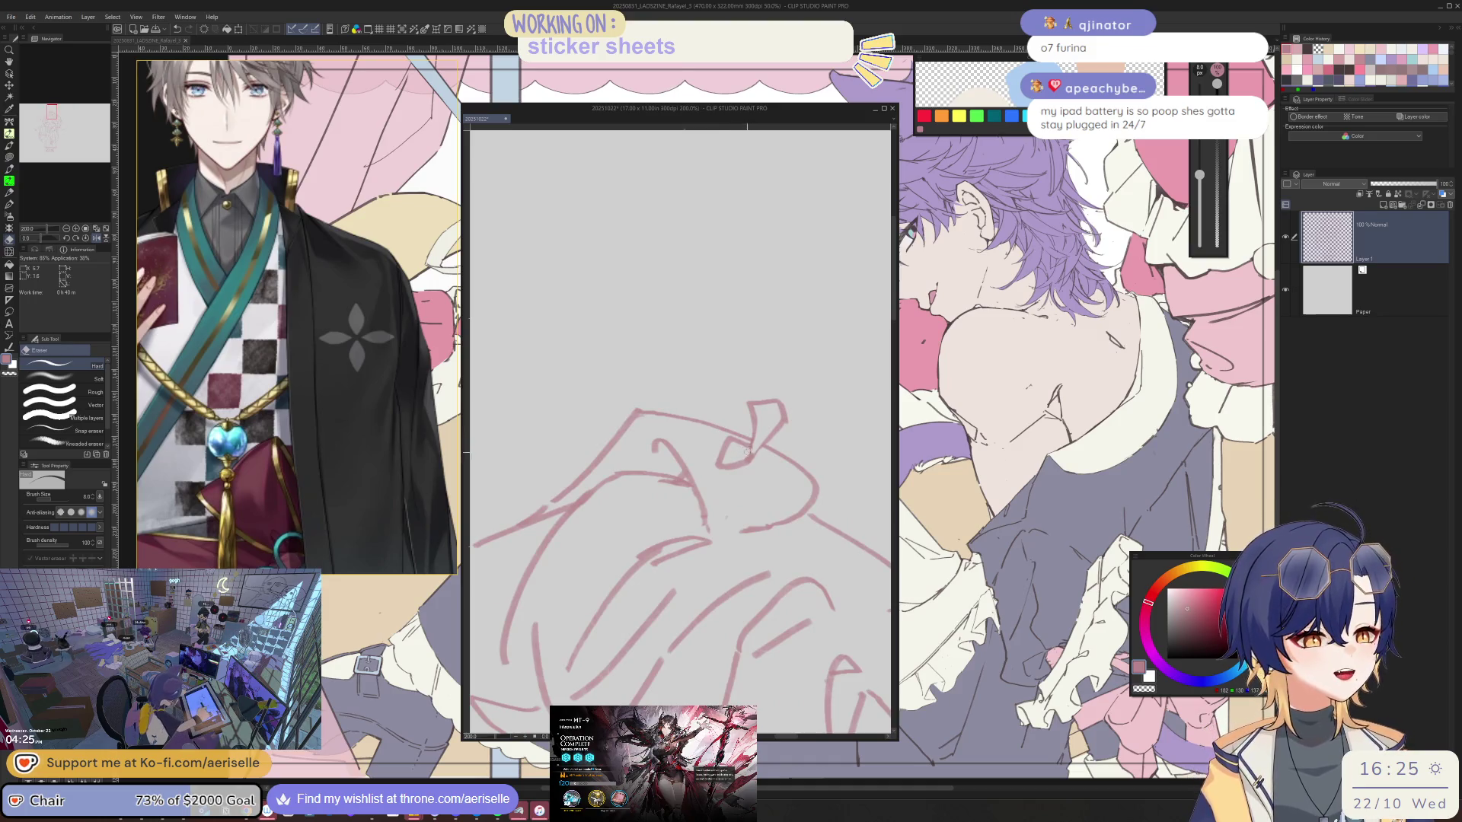
# - Draw a short line near the card-stack corner beside the hand with the MONOBRUSH
pyautogui.press('b')
pyautogui.press('e')
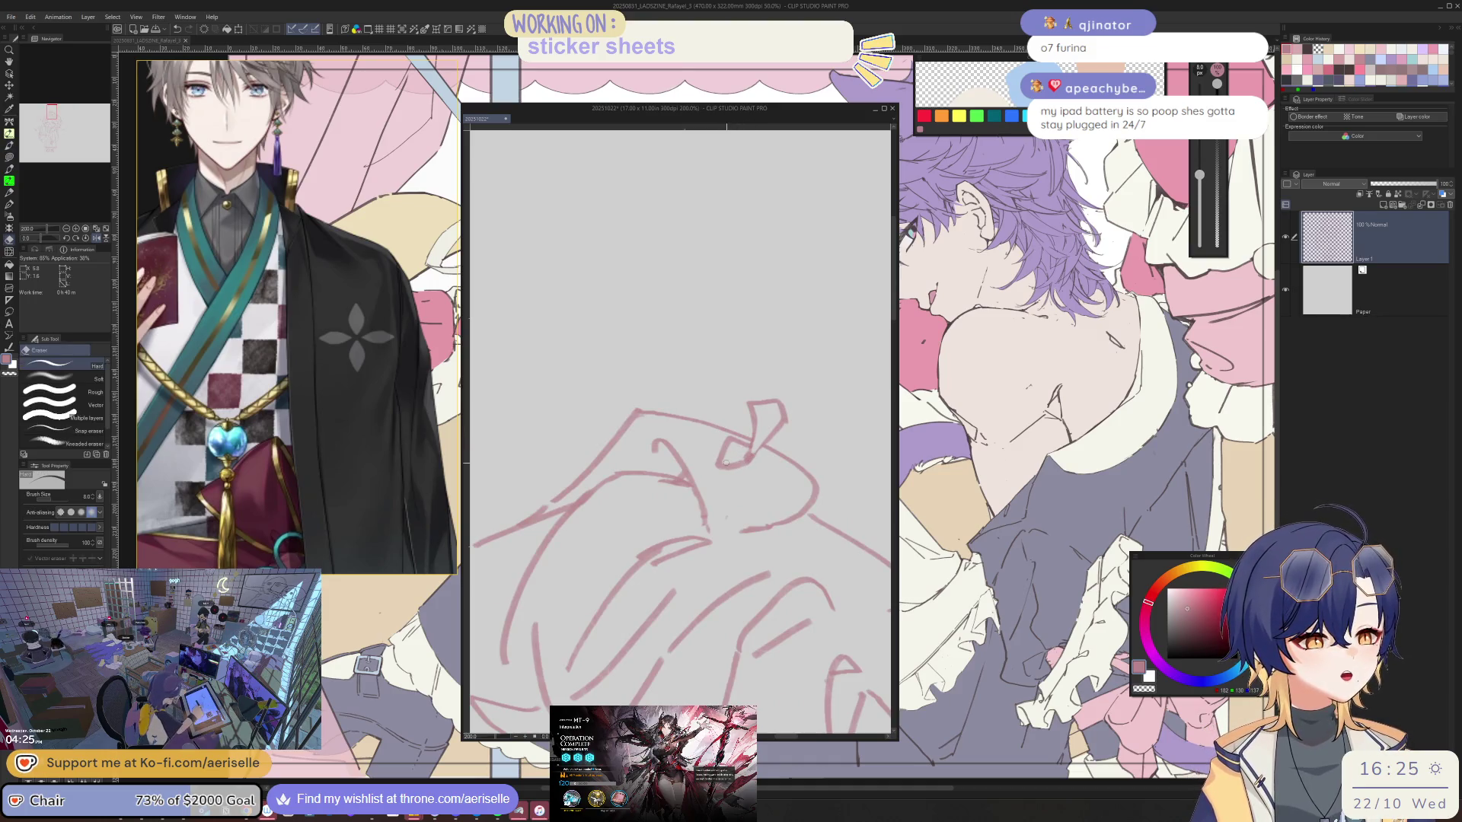
pyautogui.press('b')
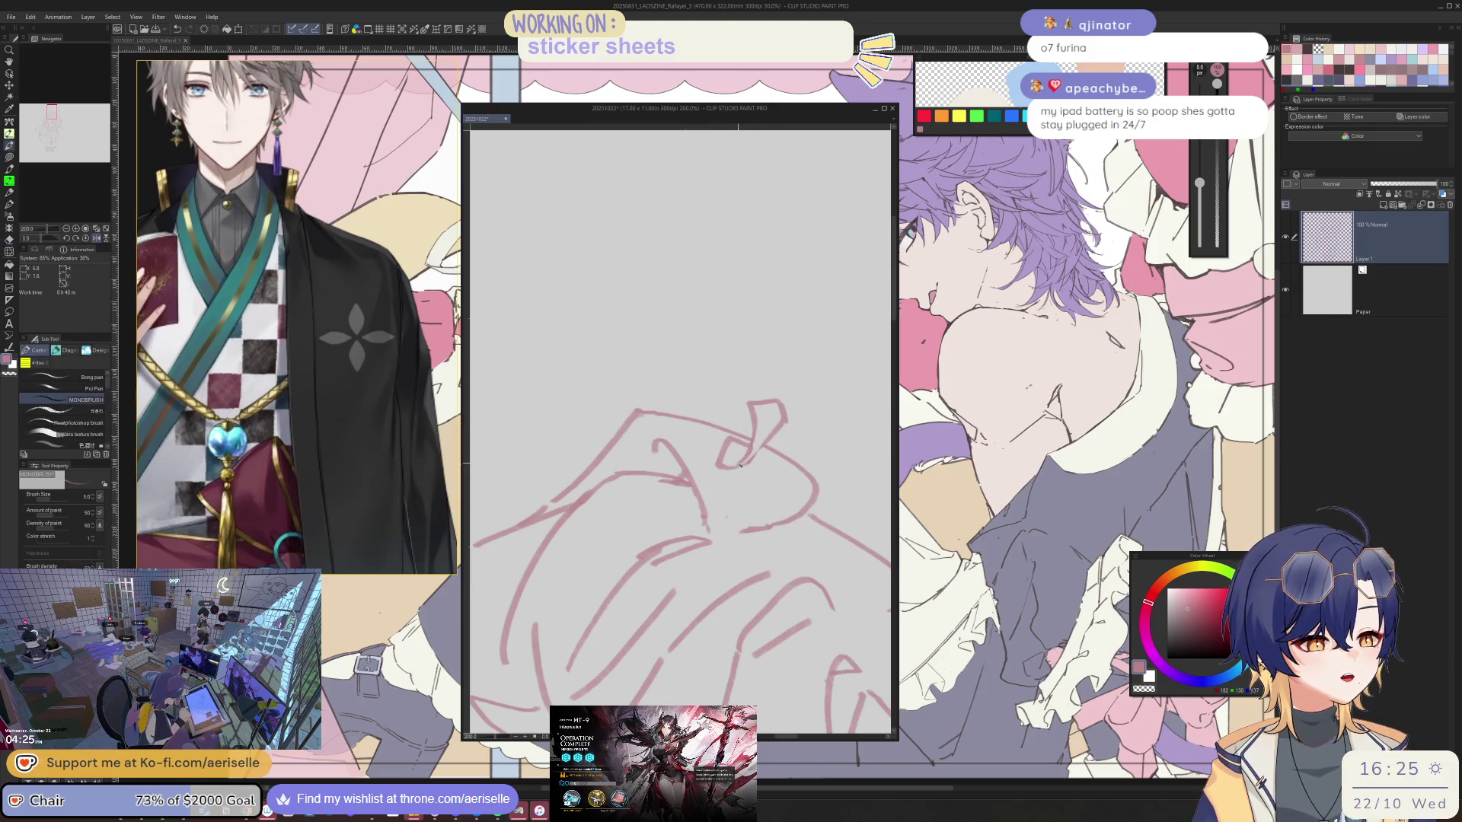
pyautogui.press('e')
pyautogui.scroll(-3, 785, 392)
pyautogui.moveTo(709, 457); pyautogui.dragTo(708, 377)
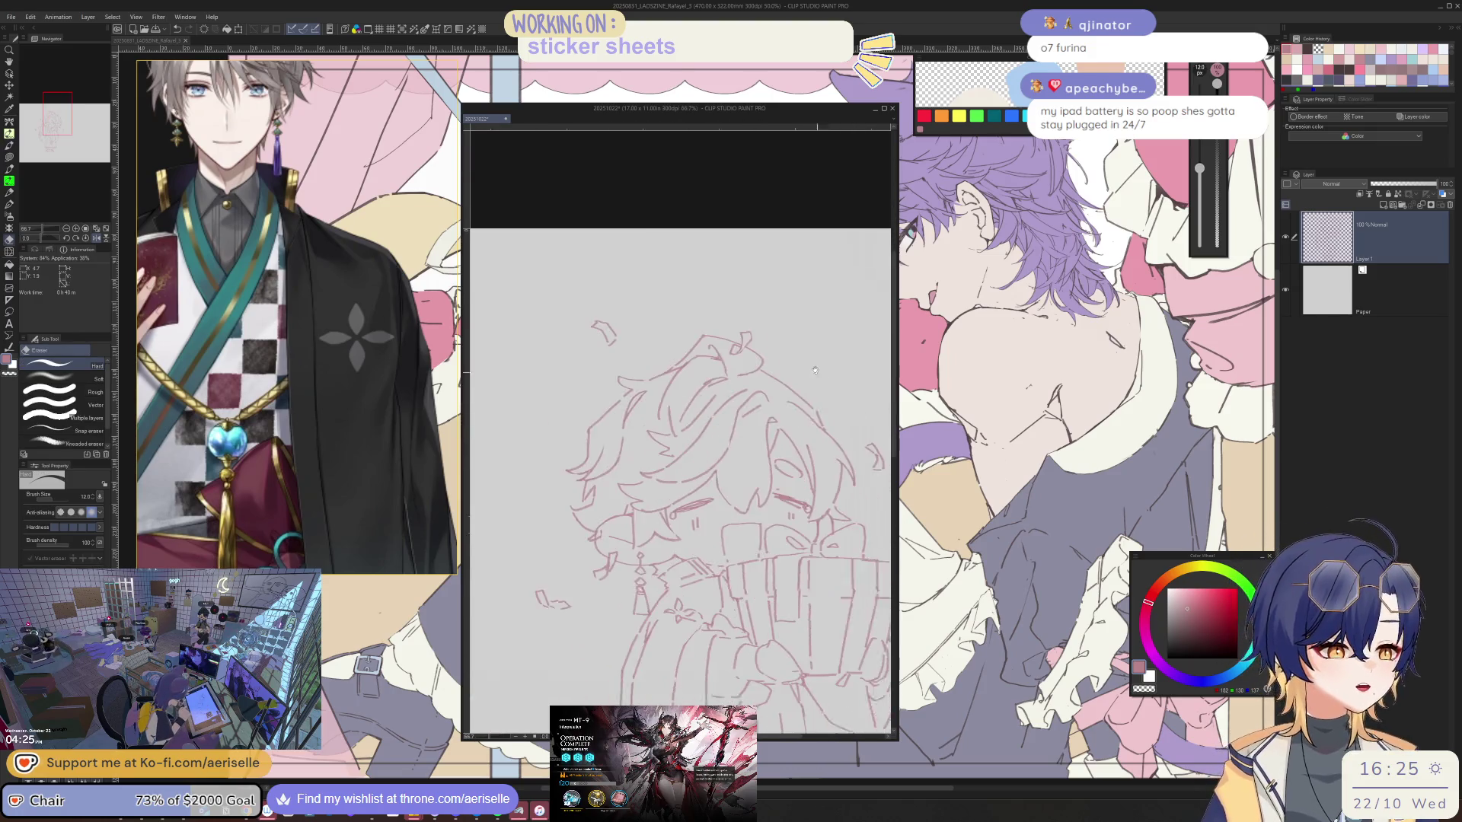
pyautogui.moveTo(686, 515)
pyautogui.mouseDown()
pyautogui.moveTo(685, 377)
pyautogui.moveTo(640, 320)
pyautogui.mouseUp()
pyautogui.scroll(3, 685, 457)
pyautogui.scroll(2, 723, 474)
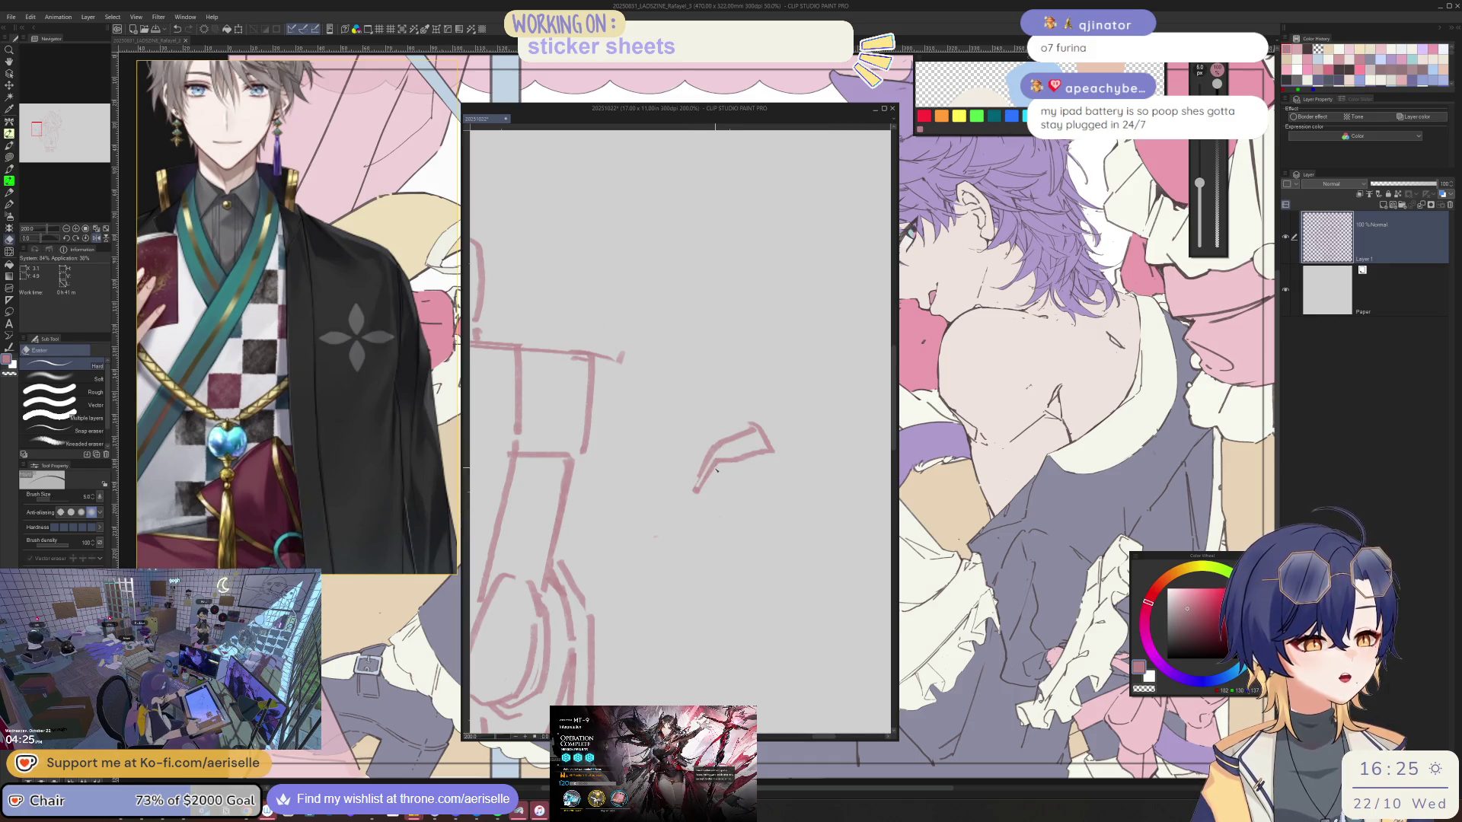
pyautogui.press('b')
pyautogui.moveTo(717, 469); pyautogui.dragTo(700, 491)
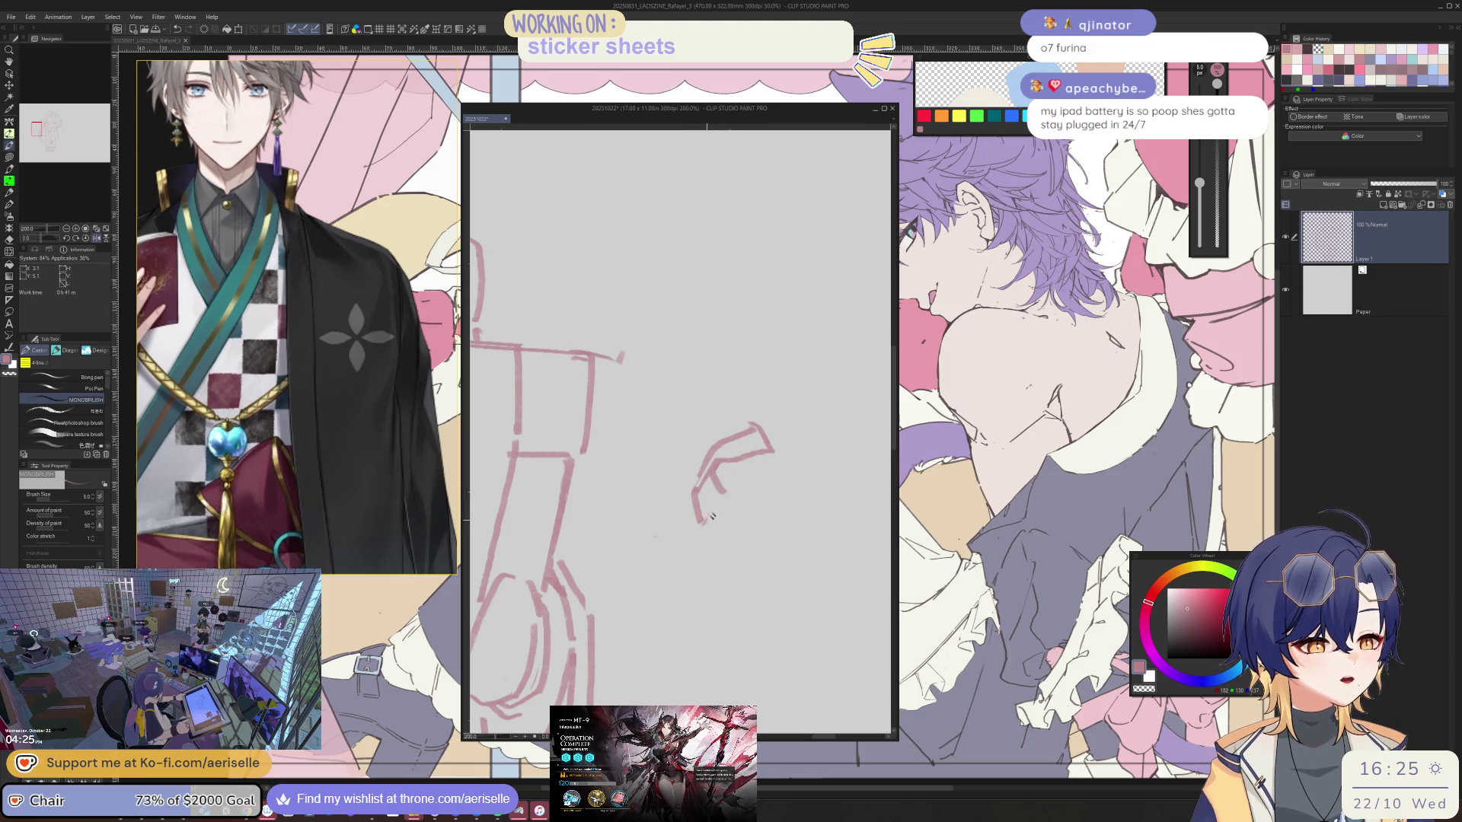
pyautogui.scroll(-2, 712, 517)
pyautogui.scroll(-2, 710, 517)
pyautogui.scroll(-2, 710, 517)
pyautogui.scroll(-1, 712, 517)
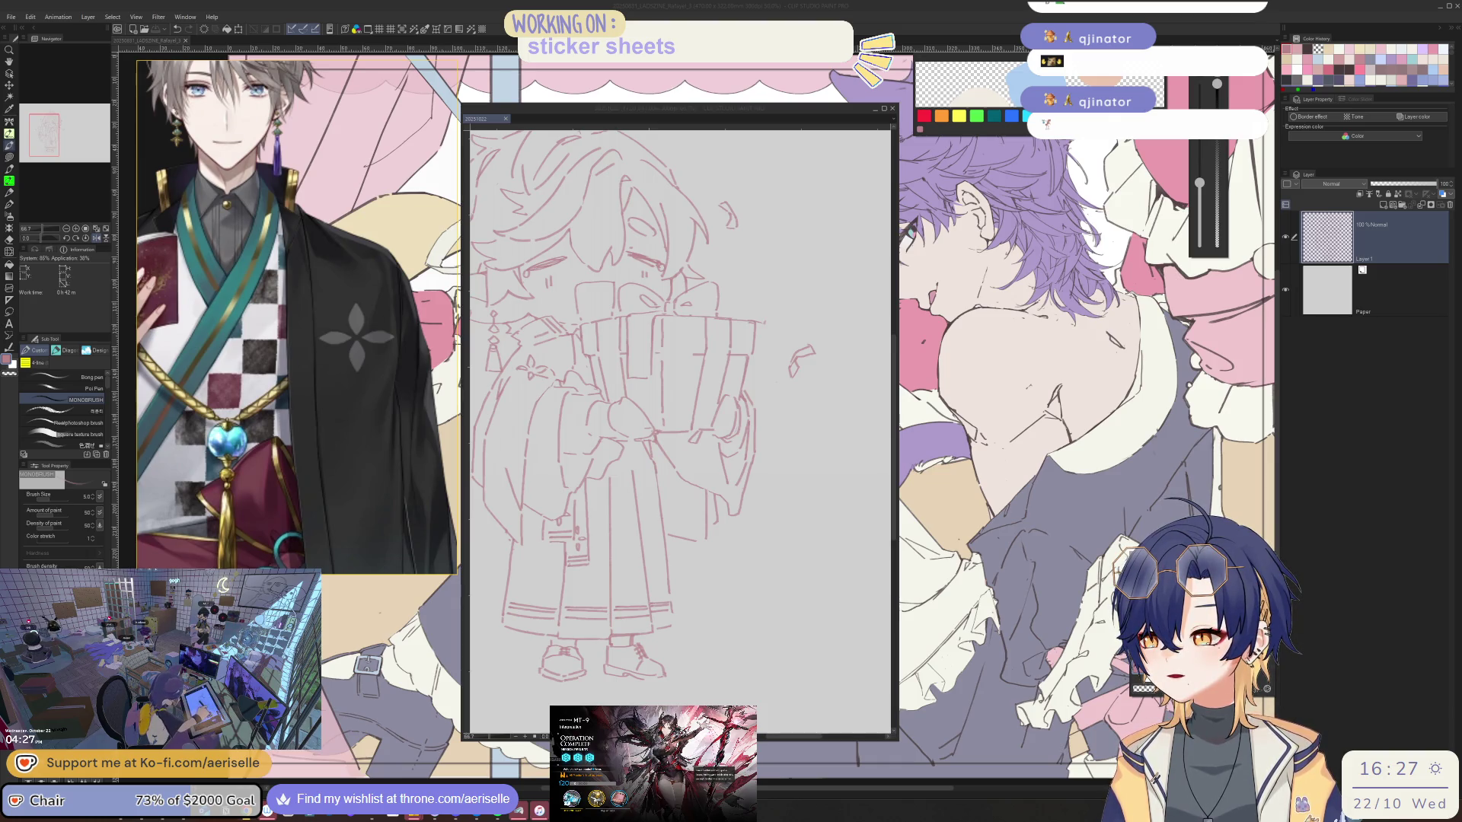
# - Bring up the colour wheel to pick the pink for the hands, cards and petals
pyautogui.press('F1')
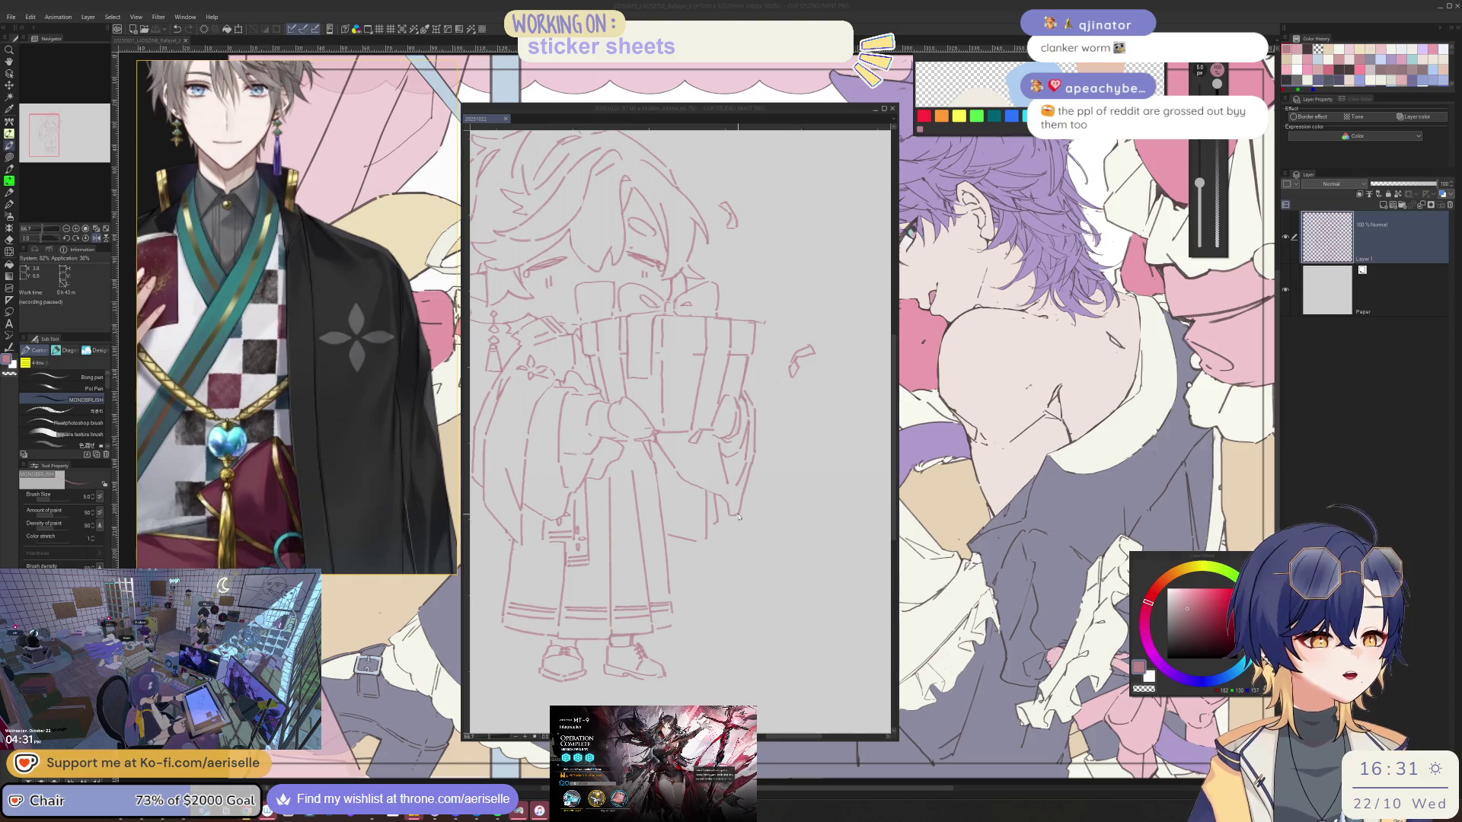
pyautogui.scroll(3, 662, 457)
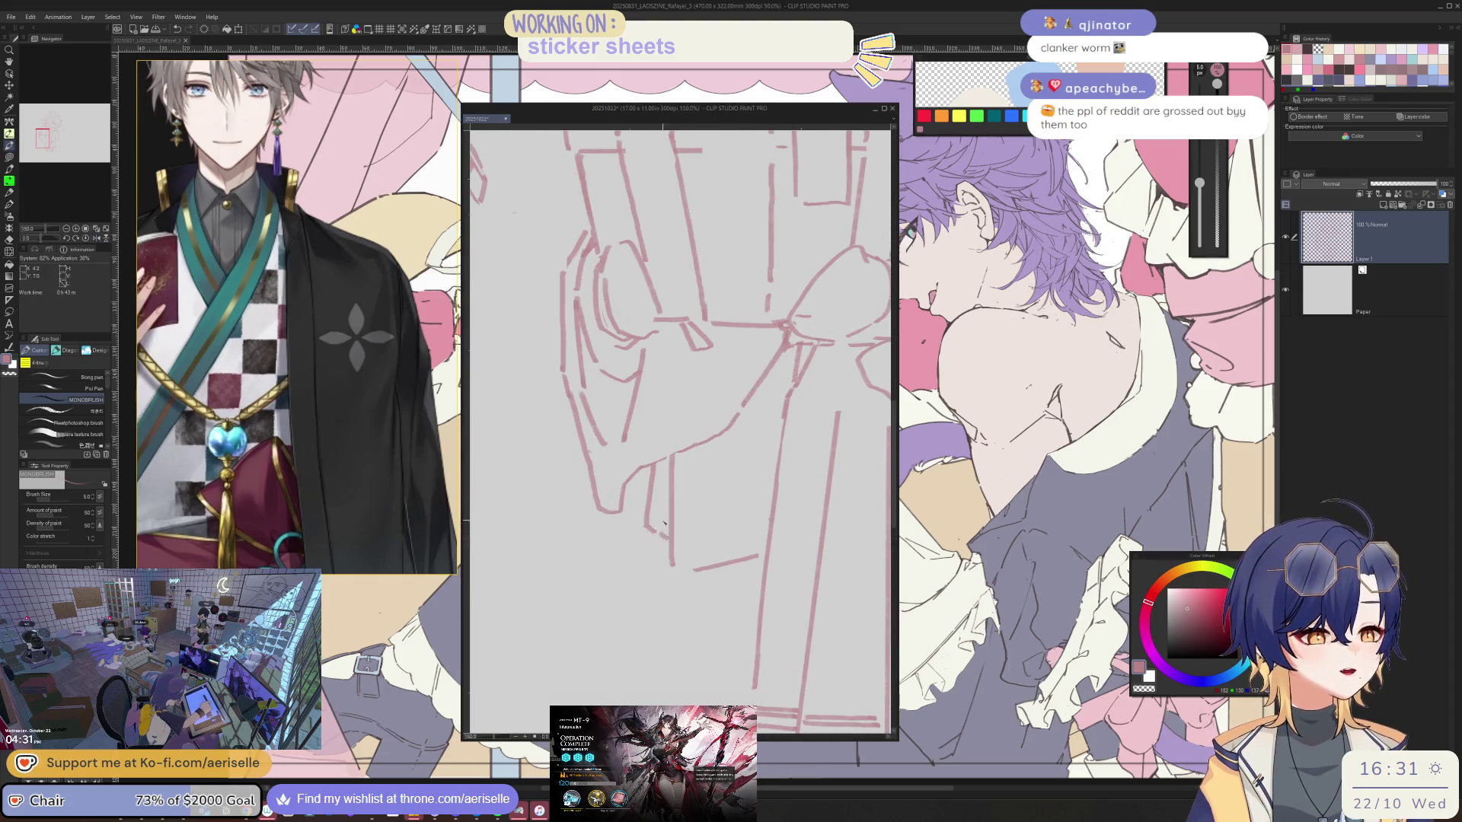
# - Redraw the card stack lines, erasing strays, with the canvas tilted and mirrored to check
pyautogui.press('r')
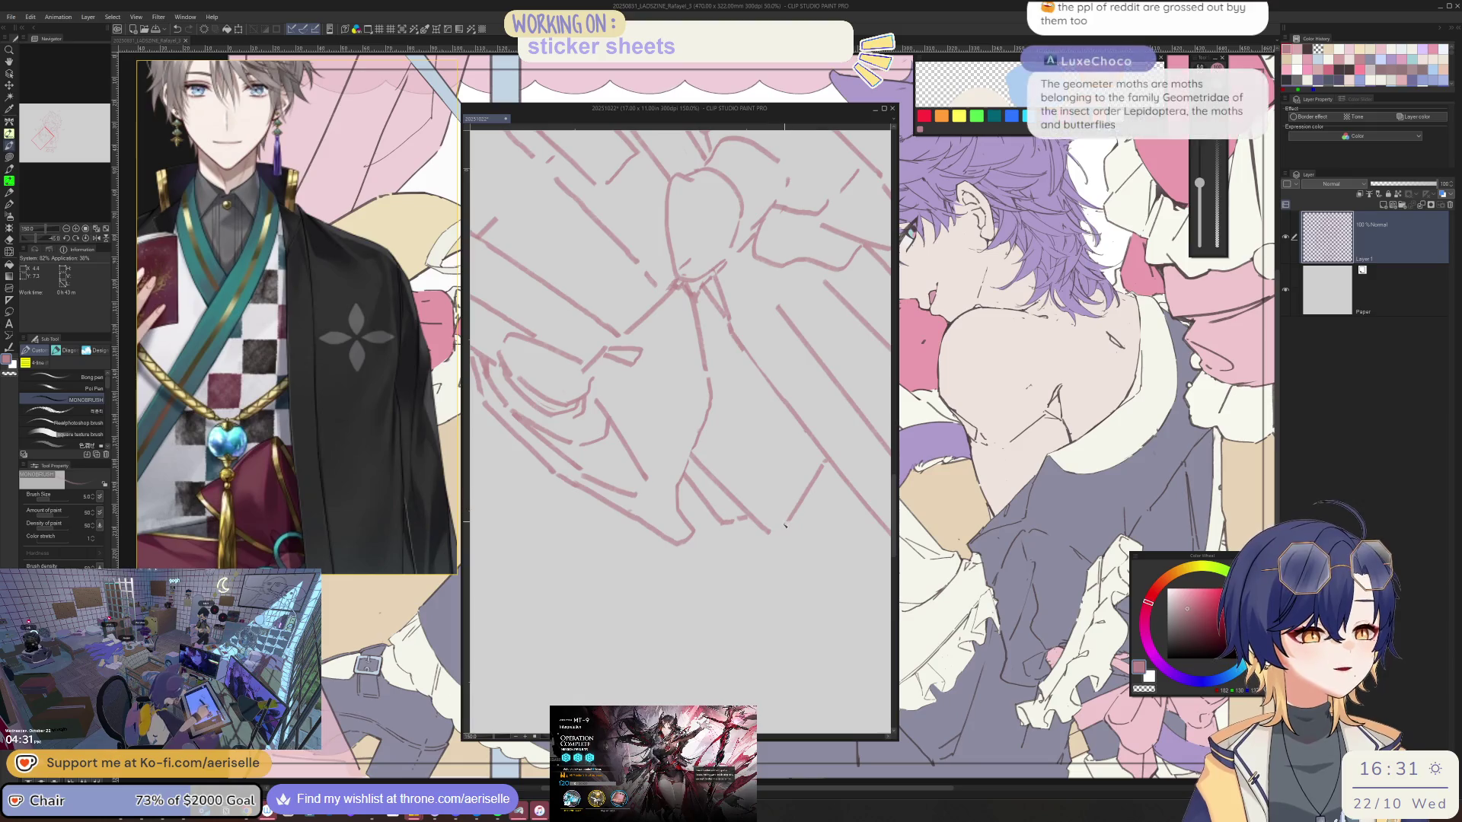
pyautogui.press('r')
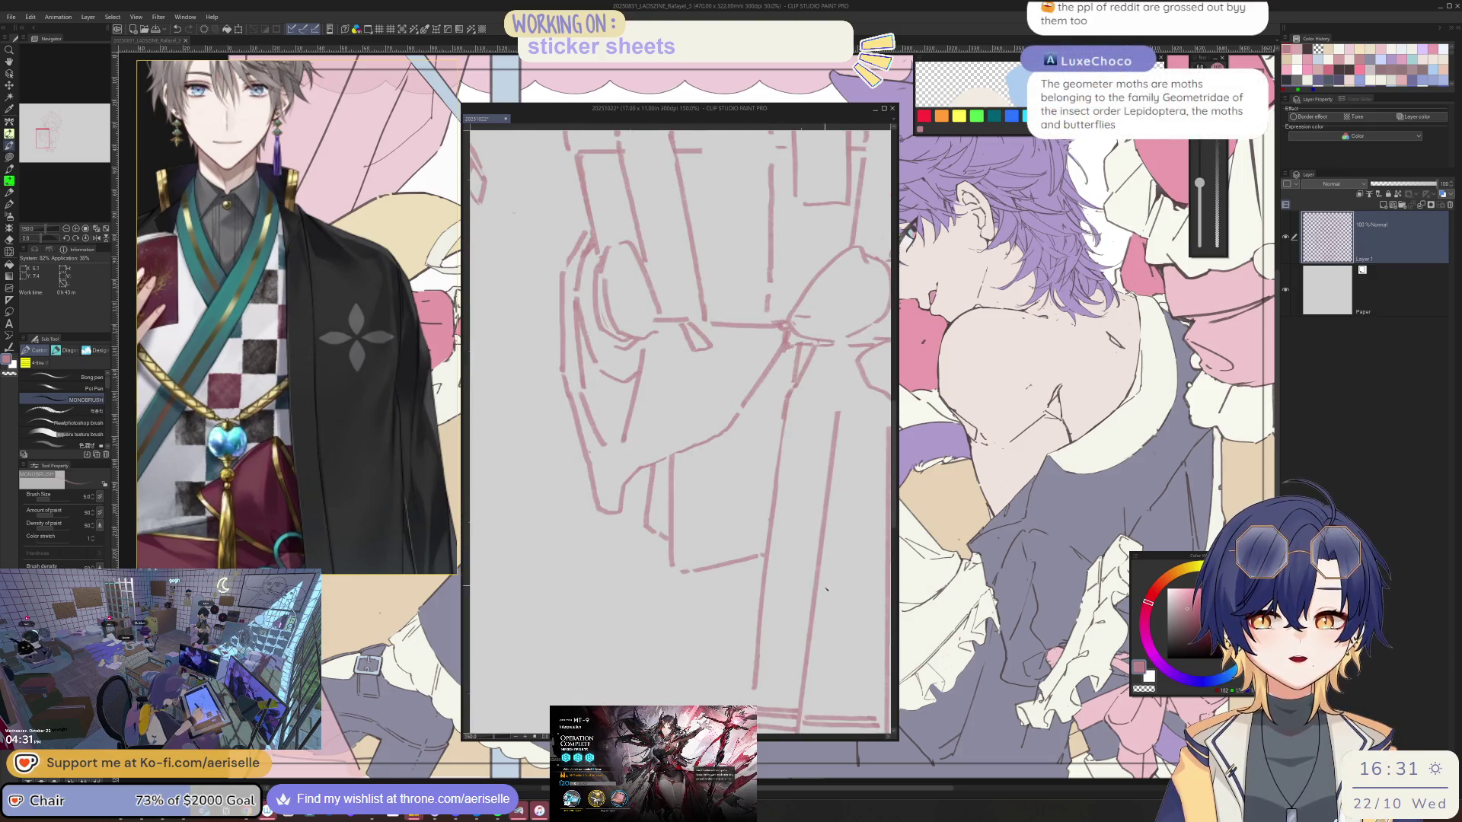
pyautogui.scroll(-3, 680, 429)
pyautogui.scroll(2, 686, 457)
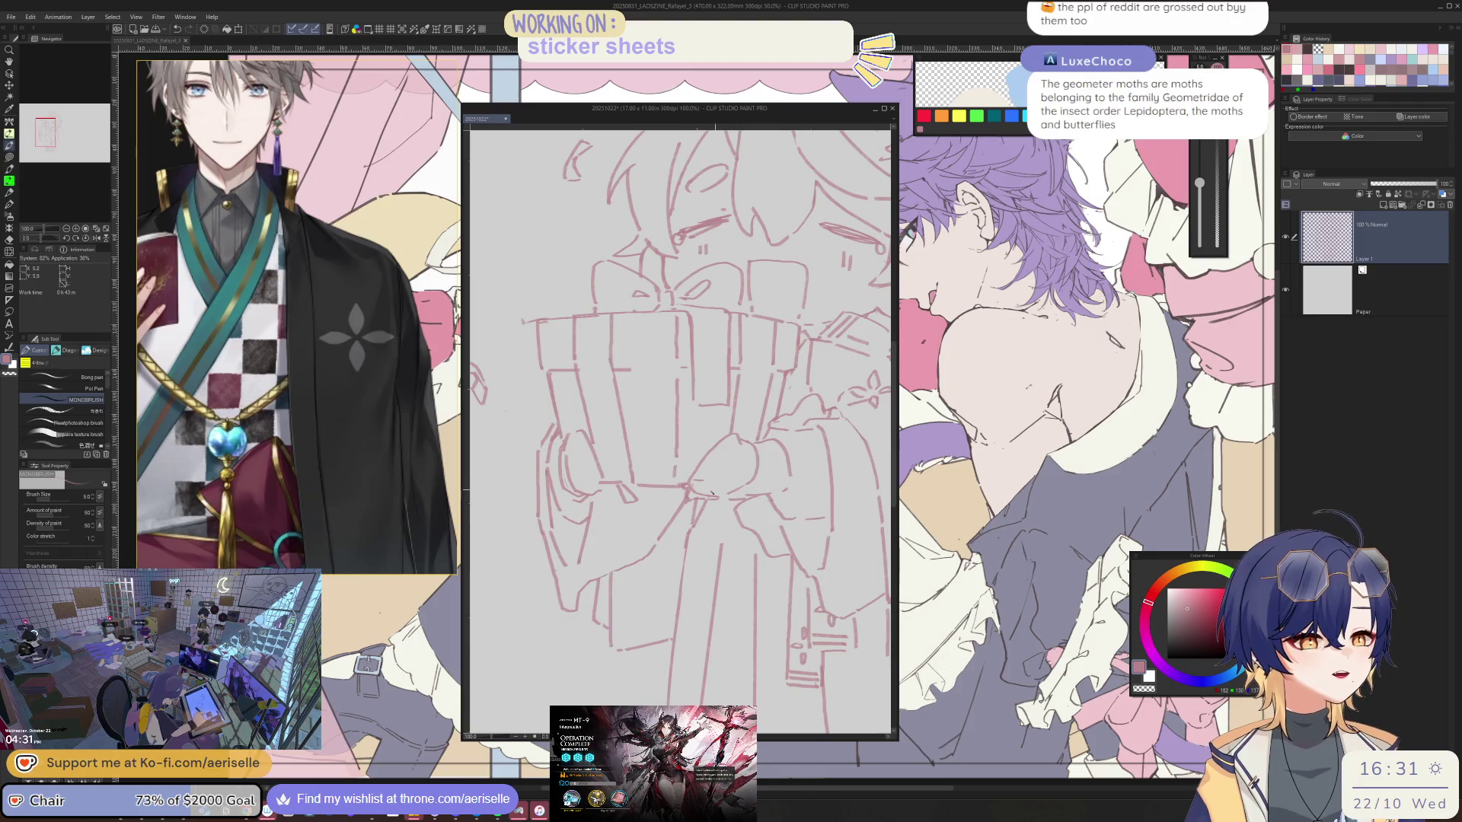
pyautogui.scroll(2, 685, 457)
pyautogui.press('e')
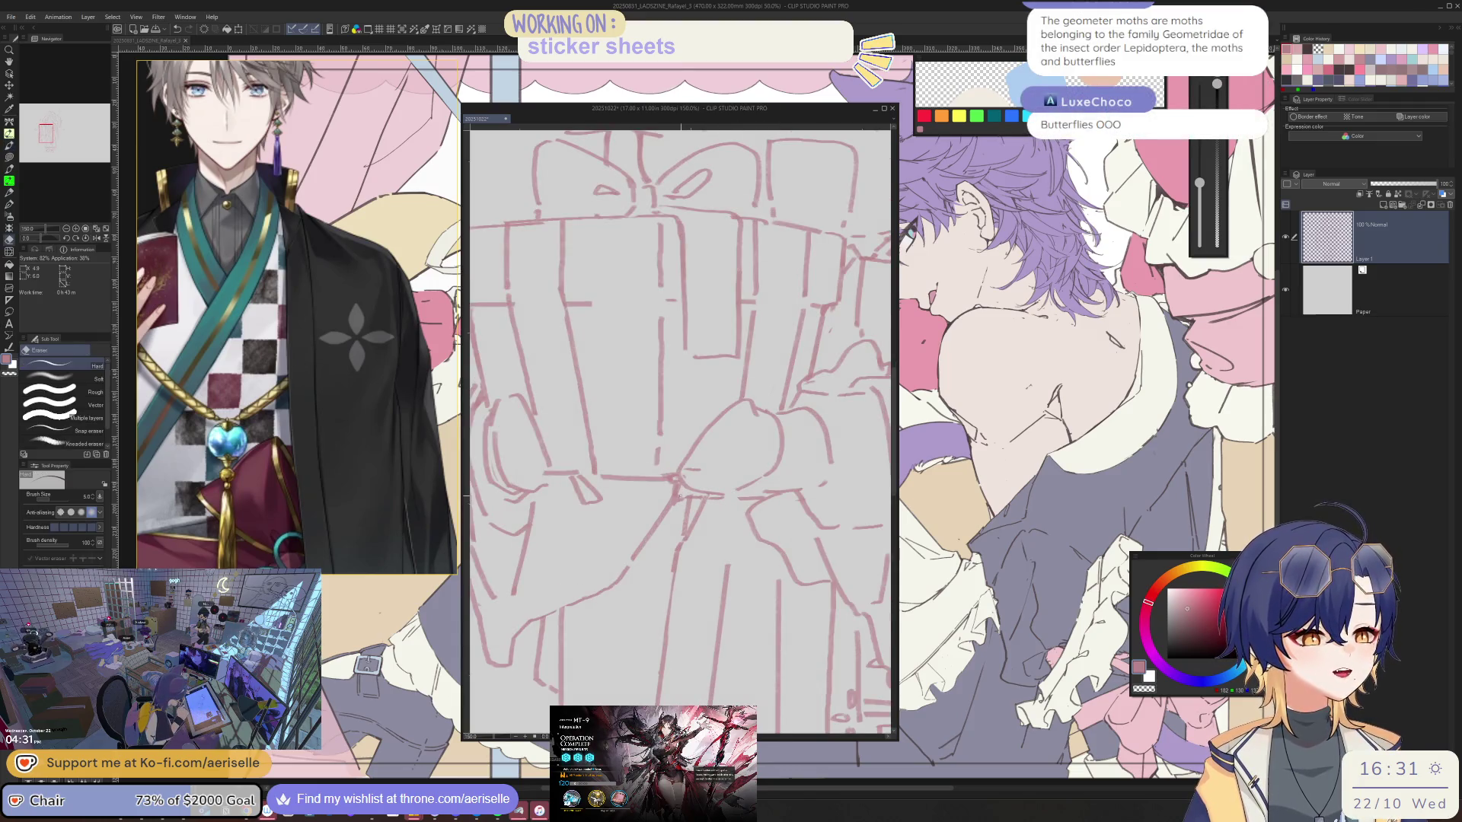
pyautogui.press('p')
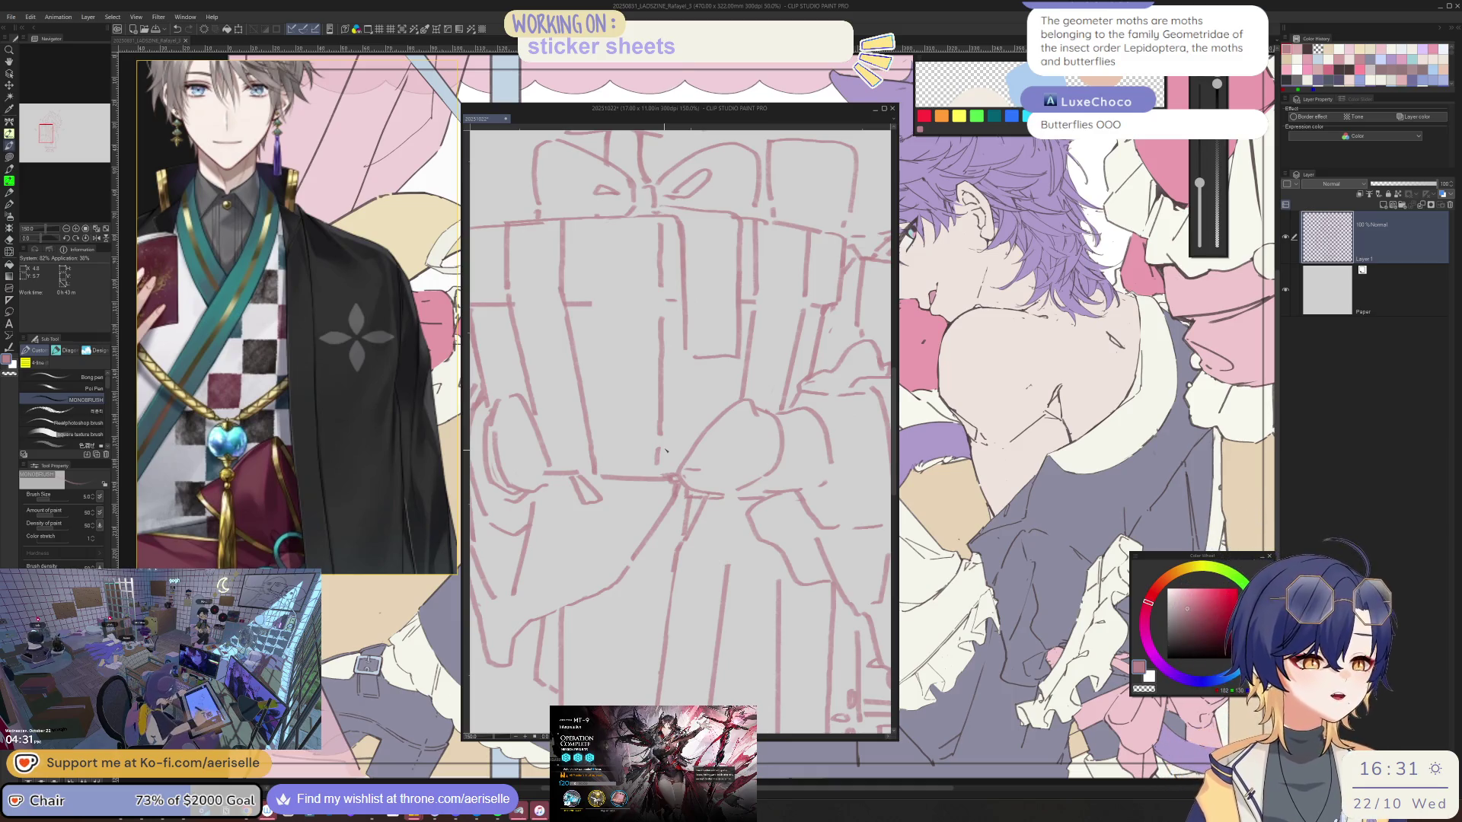
pyautogui.press('r')
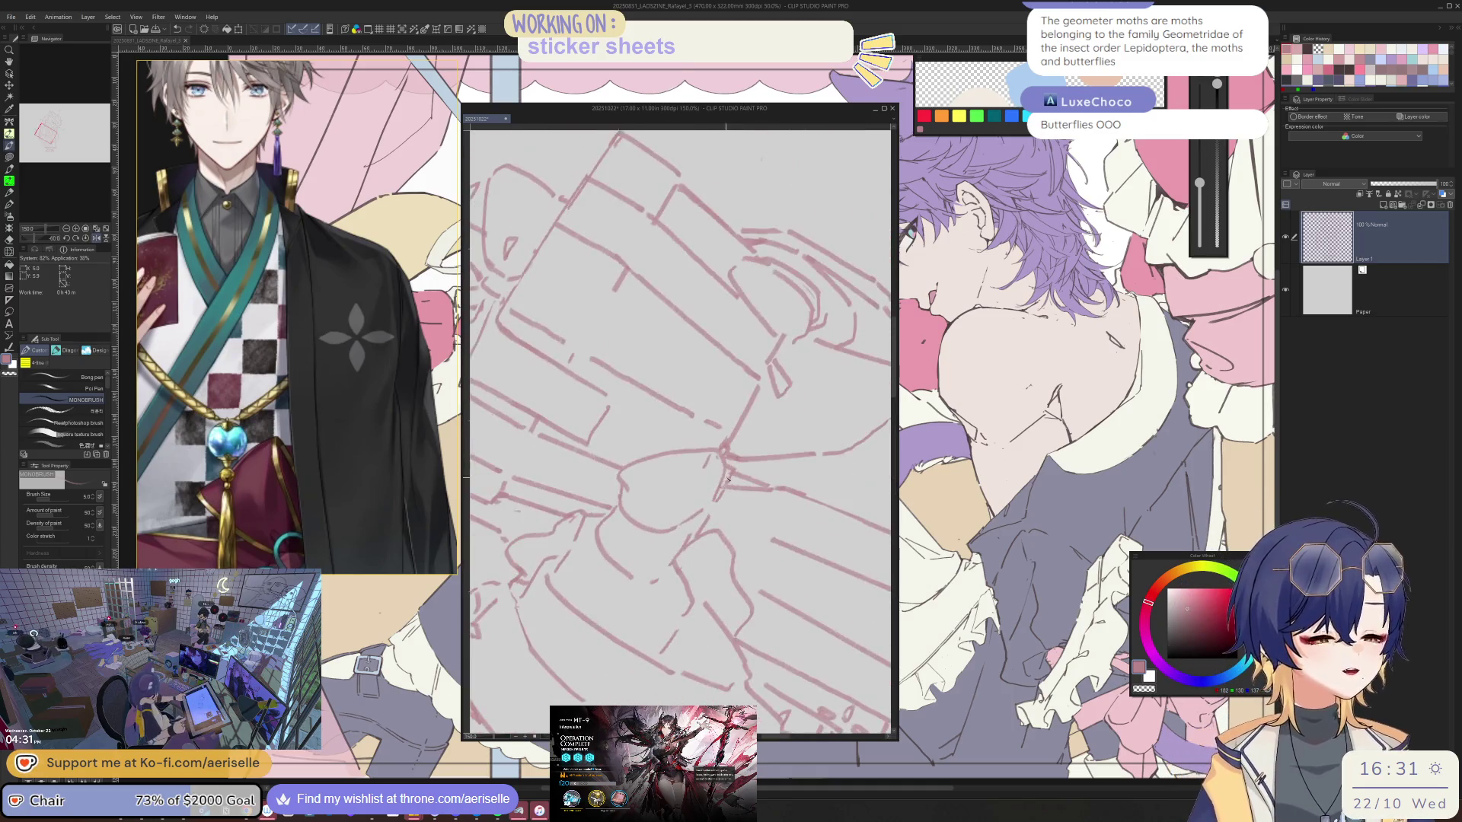
pyautogui.press('h')
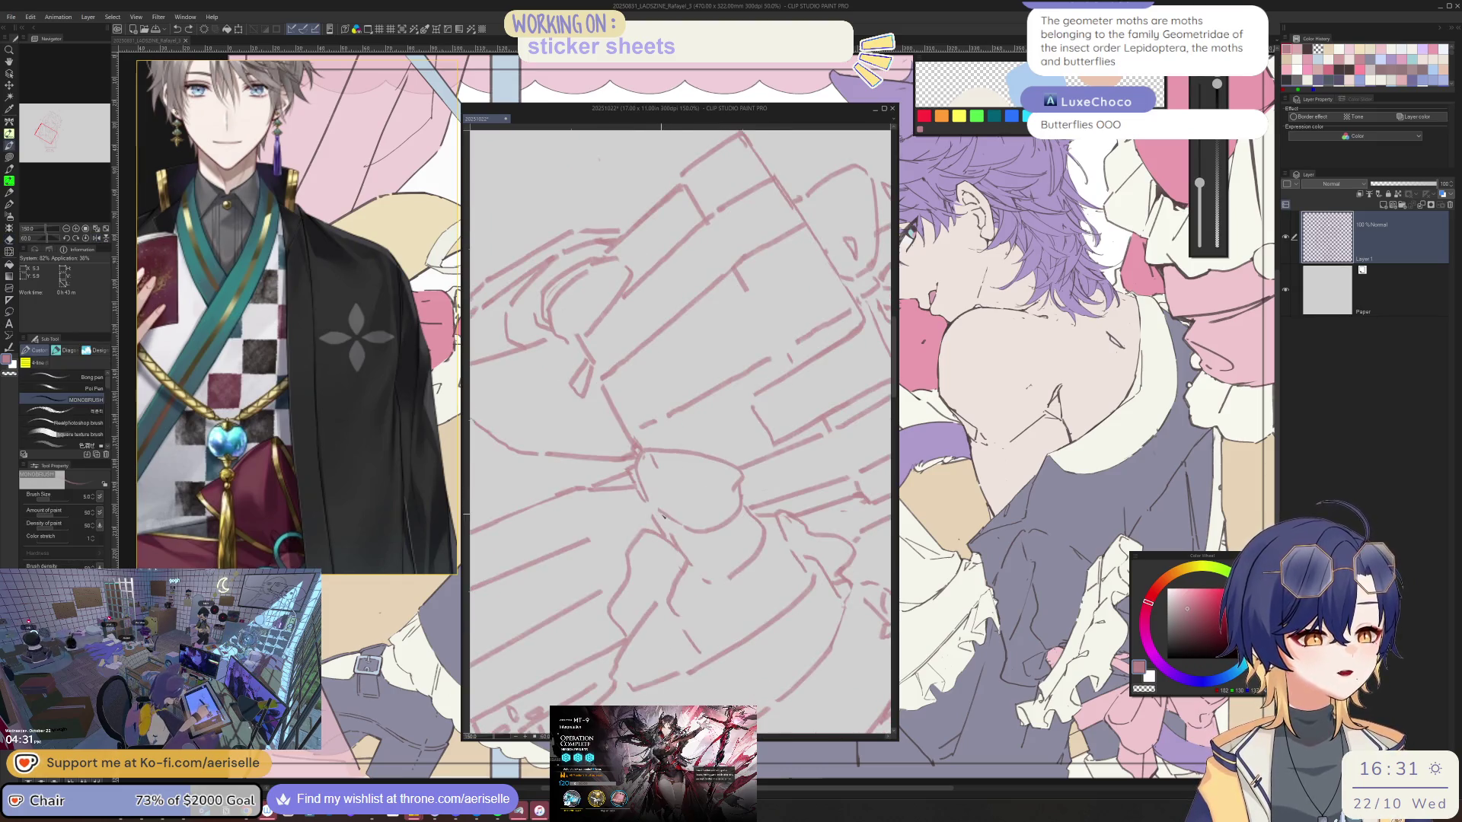
pyautogui.scroll(-4, 666, 510)
pyautogui.scroll(-2, 668, 492)
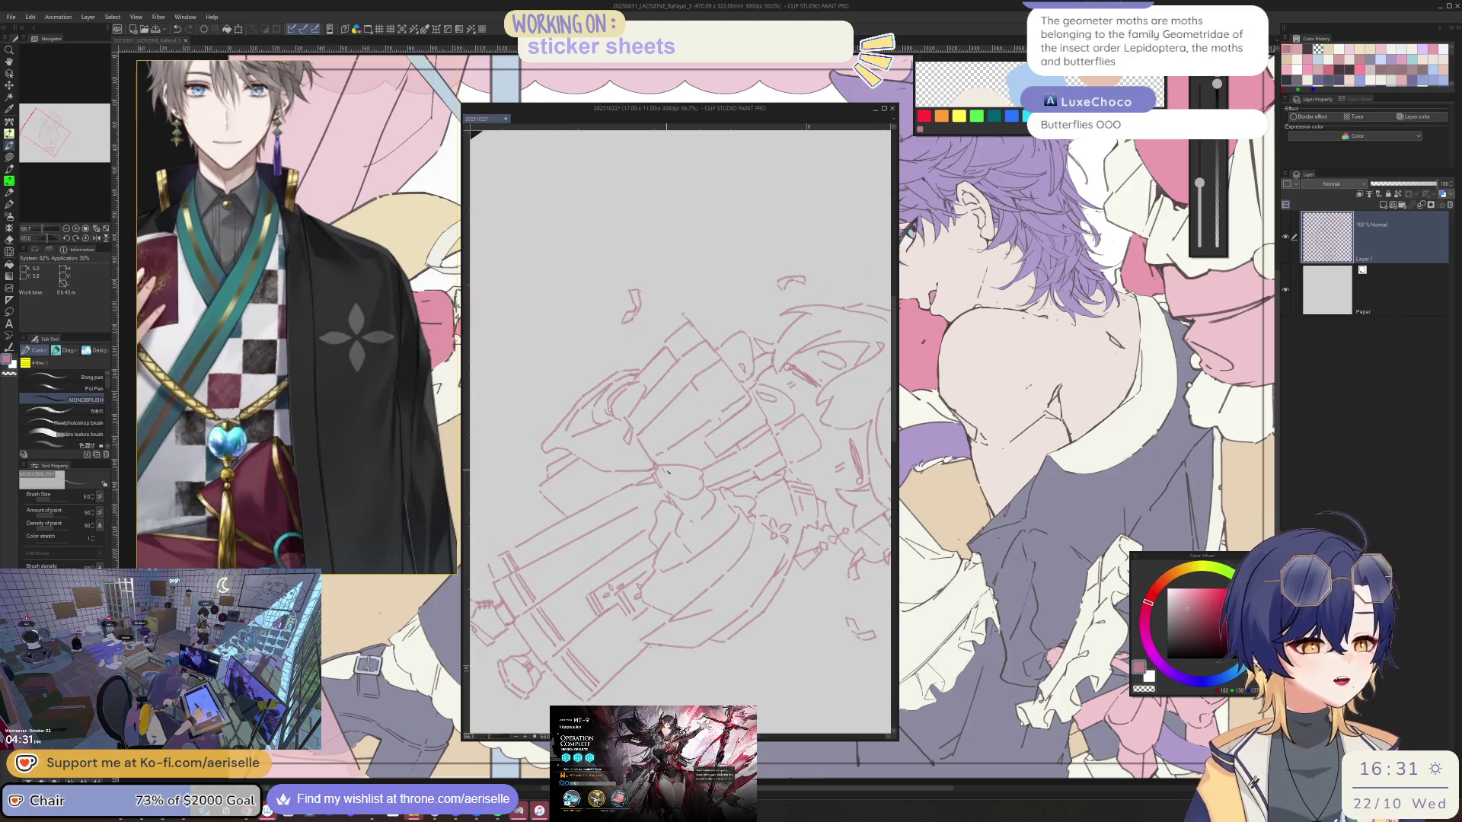
pyautogui.scroll(4, 711, 492)
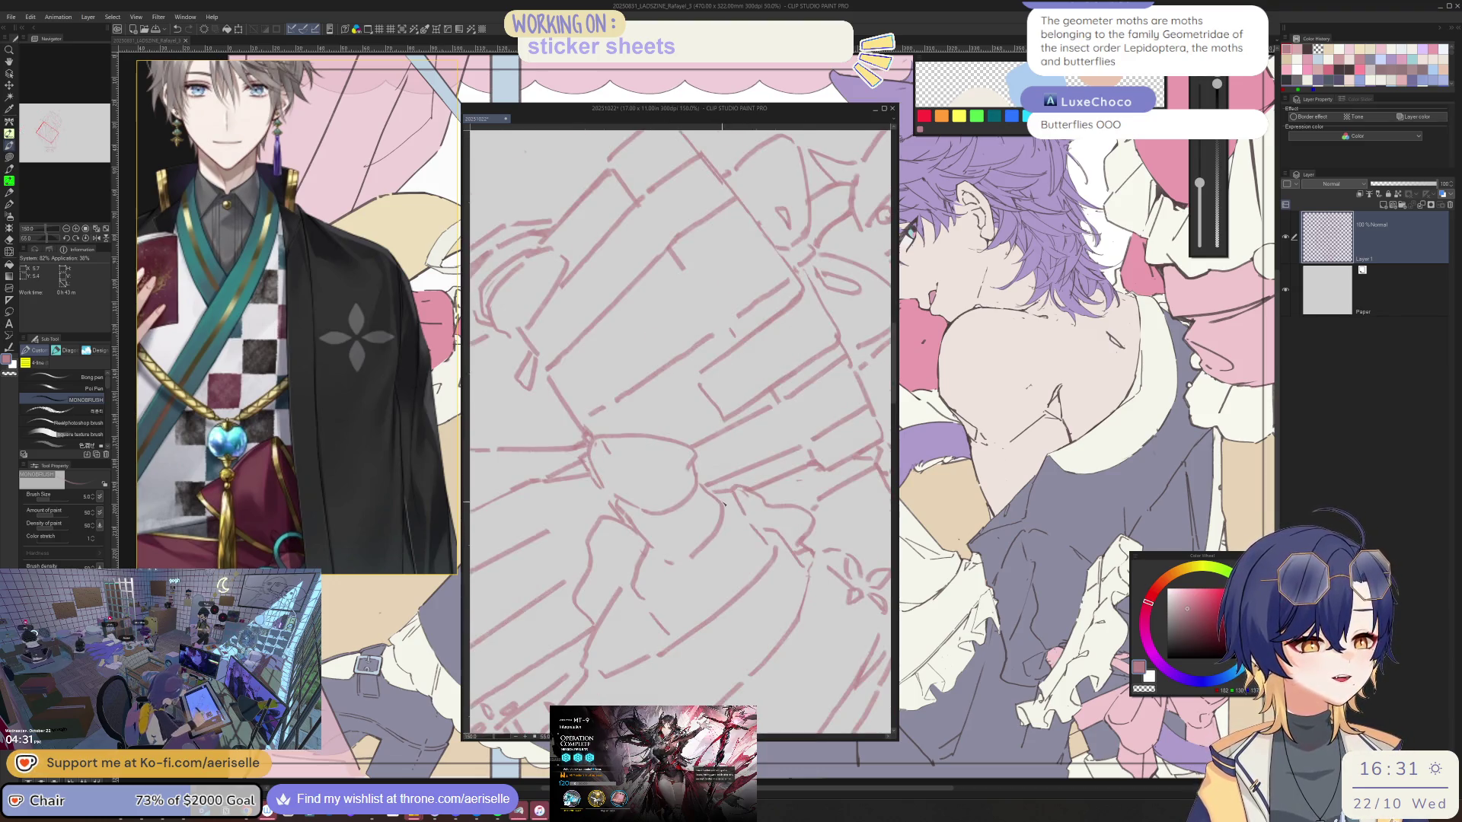
# - Rework the kimono sleeve lines in mirrored view, then return the canvas upright
pyautogui.press('h')
pyautogui.press('e')
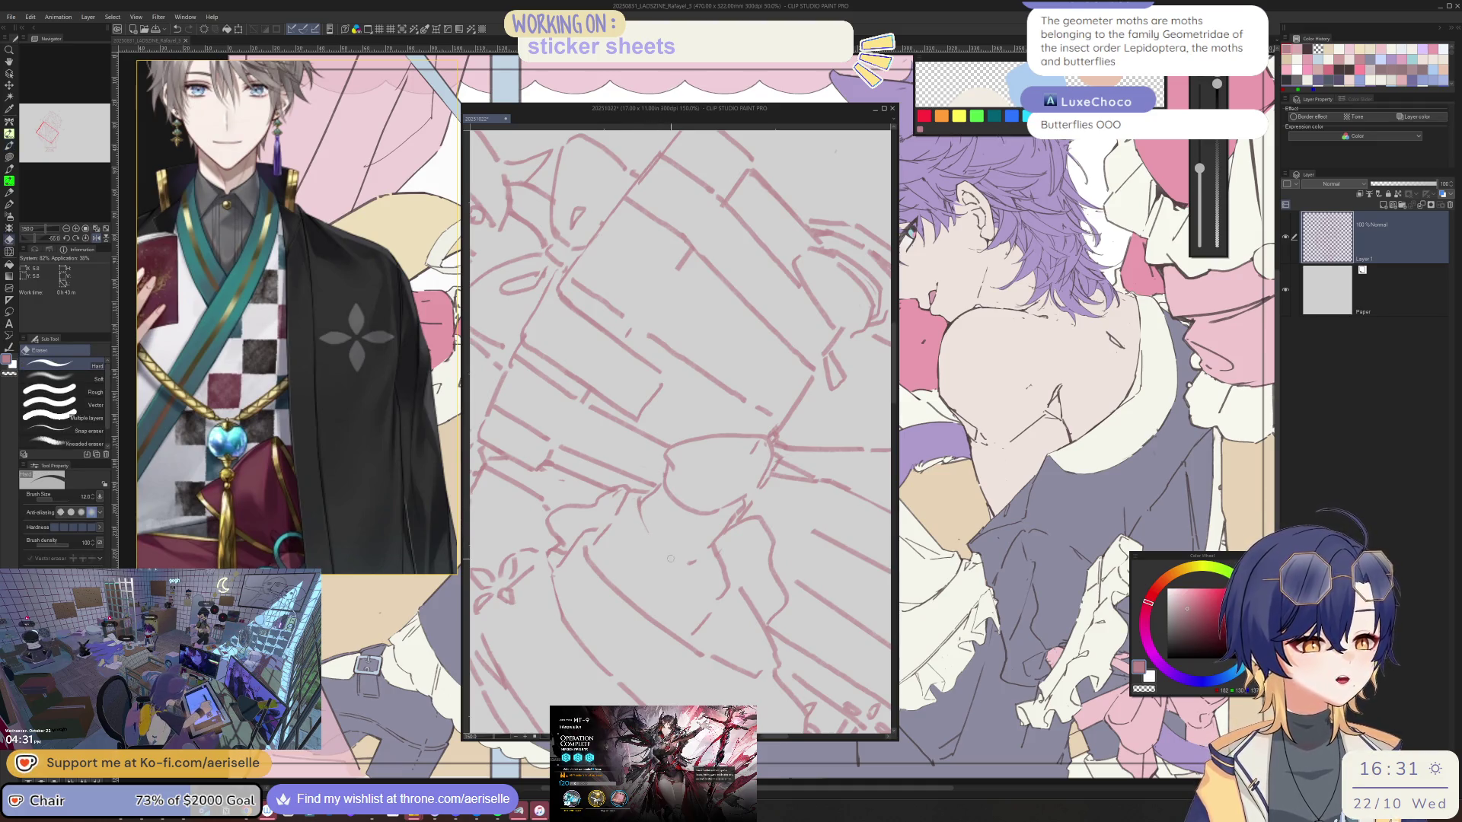
pyautogui.press('b')
pyautogui.moveTo(683, 571); pyautogui.dragTo(804, 483)
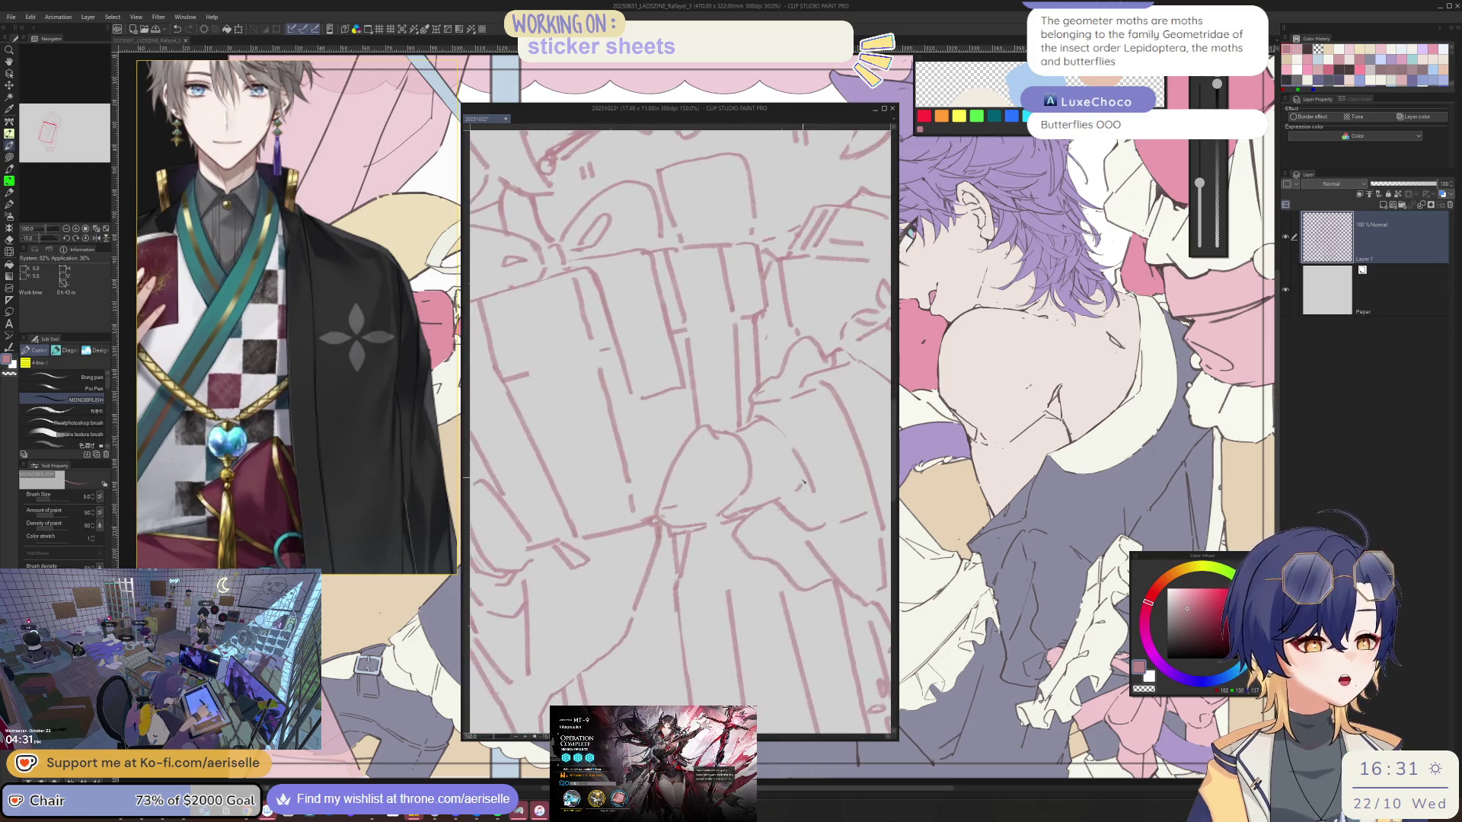
pyautogui.moveTo(836, 416); pyautogui.dragTo(617, 470)
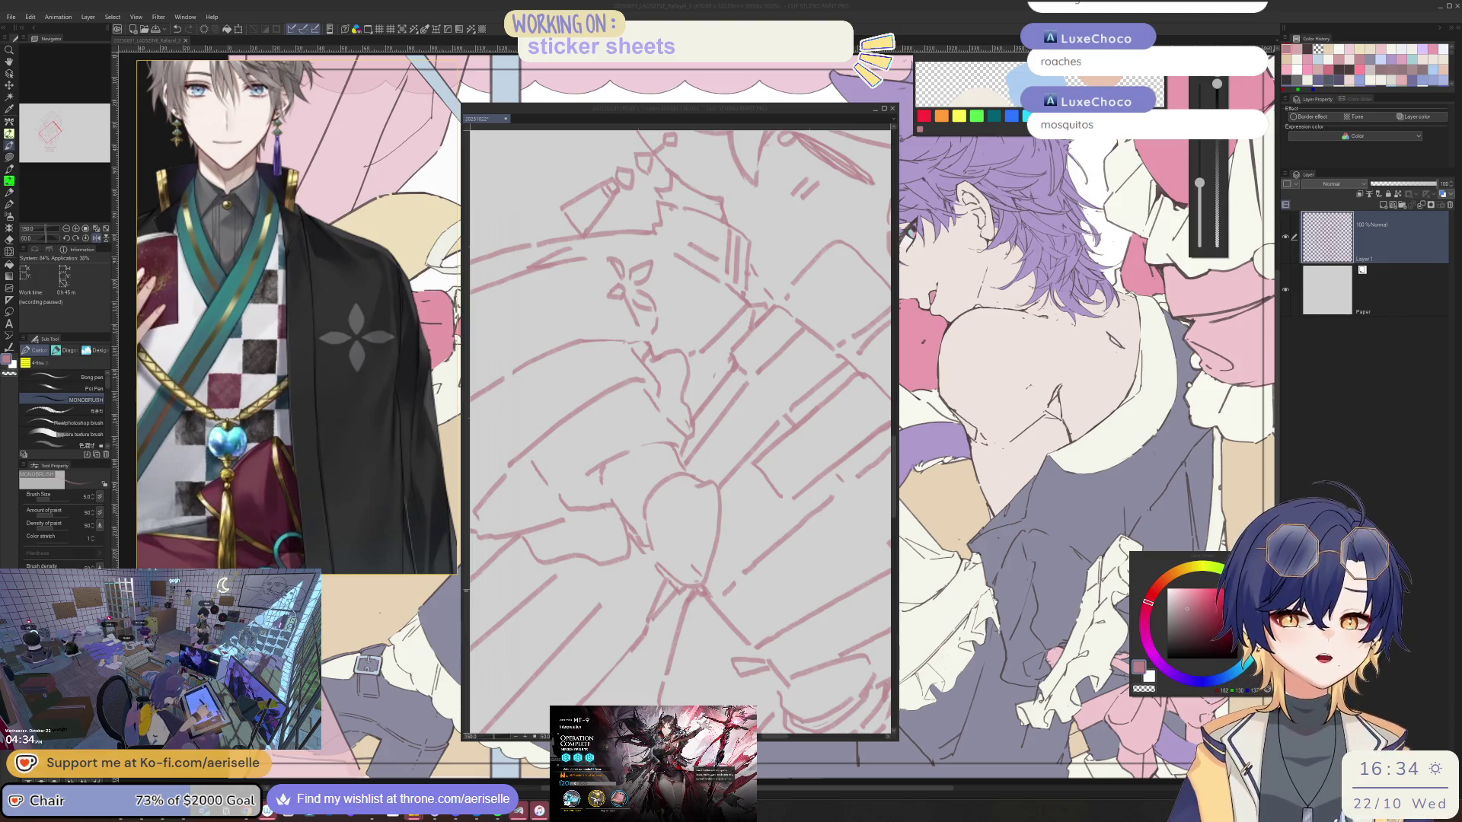
pyautogui.press('^')
pyautogui.press('^')
pyautogui.scroll(-4, 800, 400)
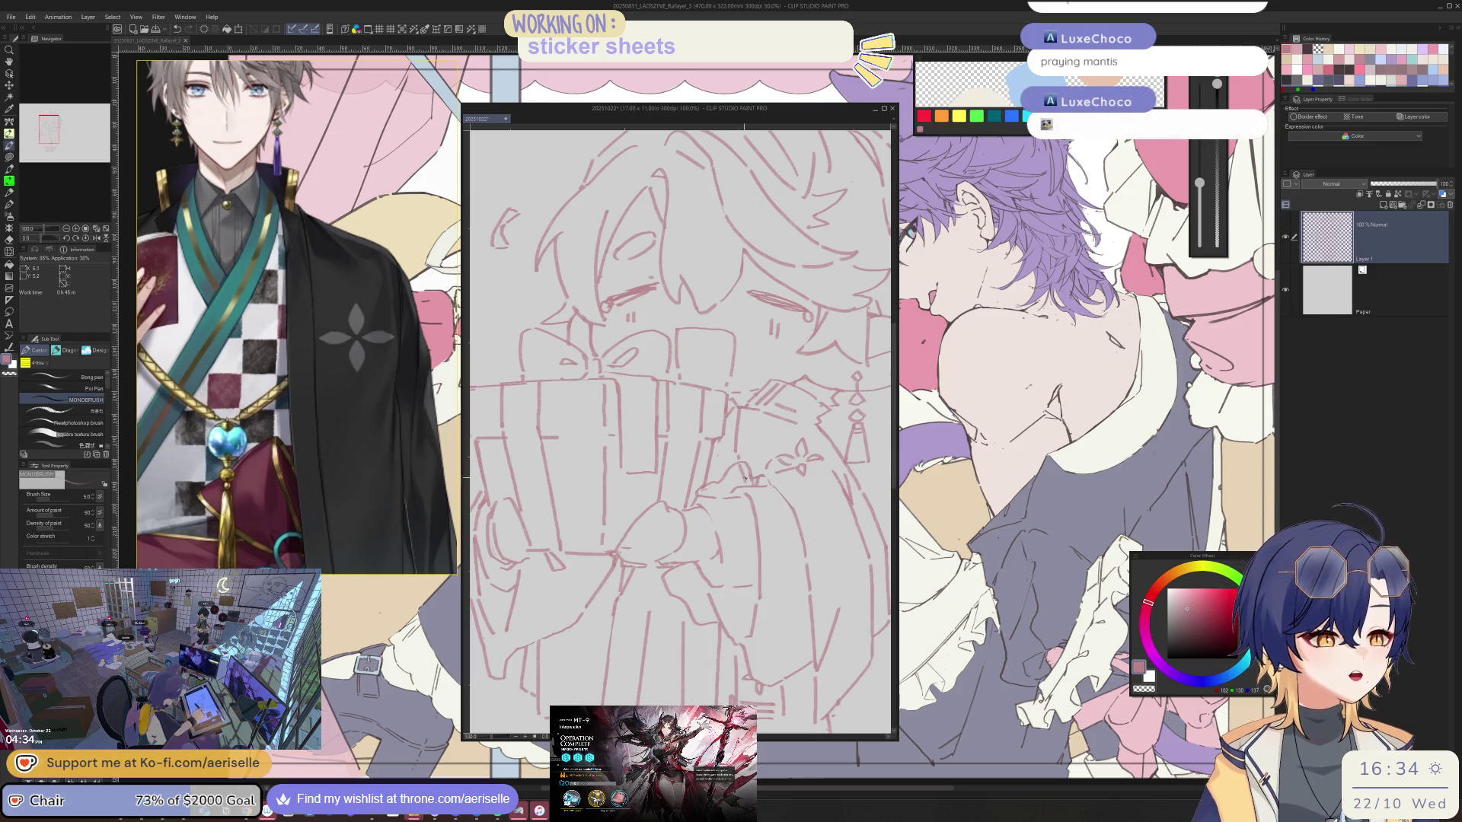
# - Erase stray sleeve marks and draw a short correcting stroke where the hand grips the cards
pyautogui.press('e')
pyautogui.press('p')
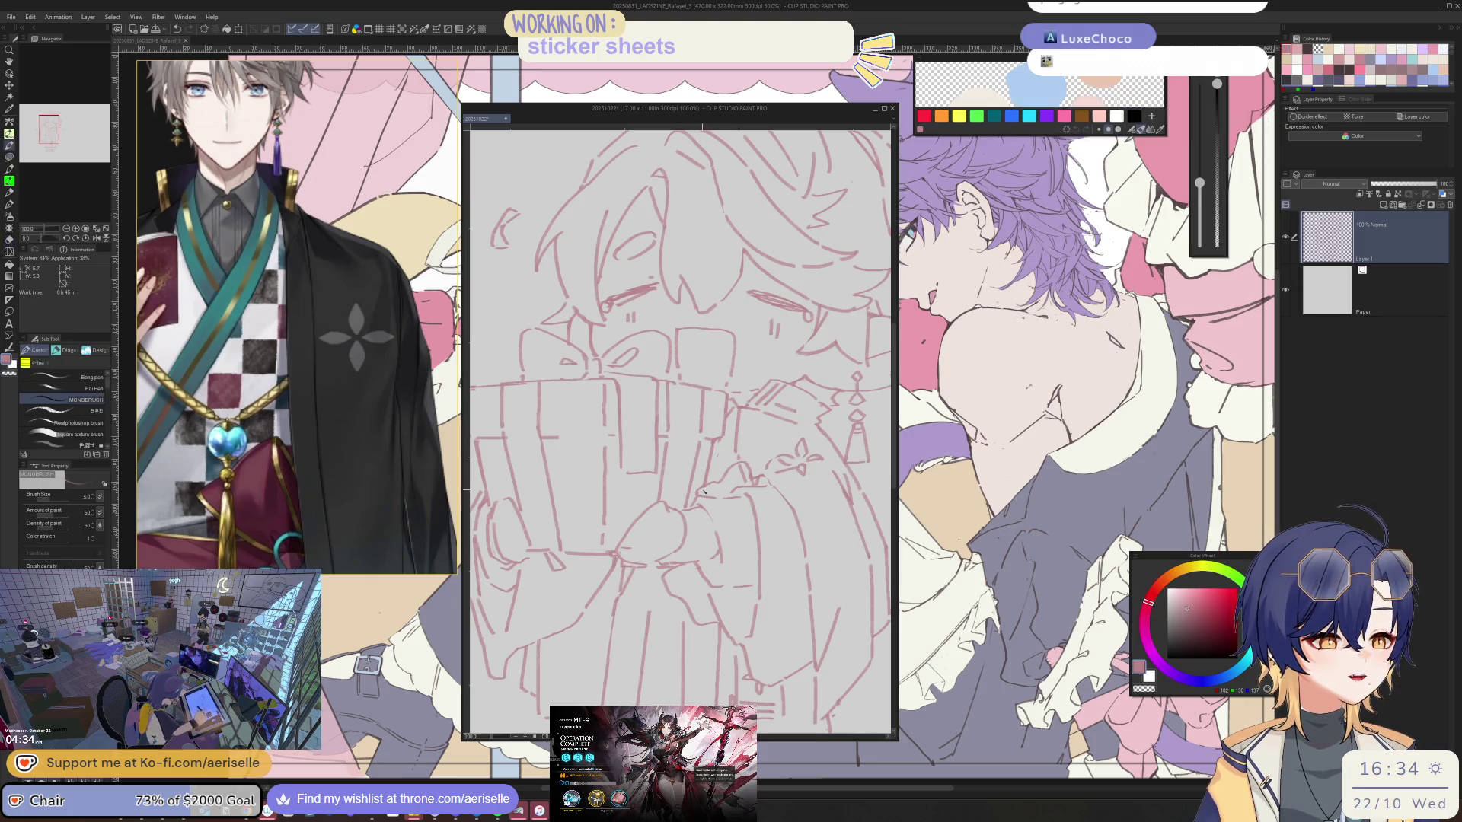
pyautogui.press('space')
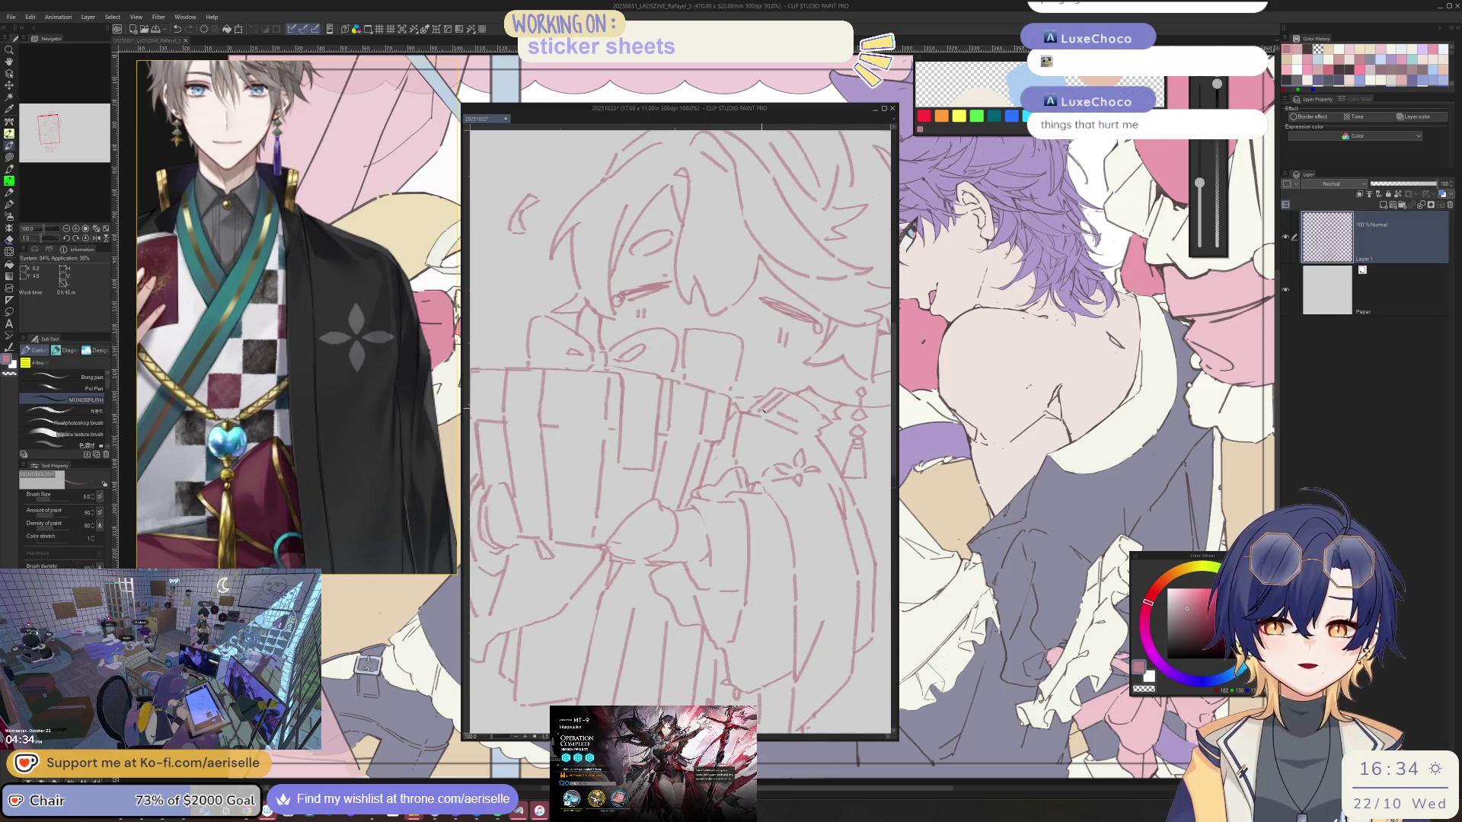
pyautogui.scroll(3, 685, 401)
pyautogui.scroll(3, 686, 400)
pyautogui.scroll(3, 686, 401)
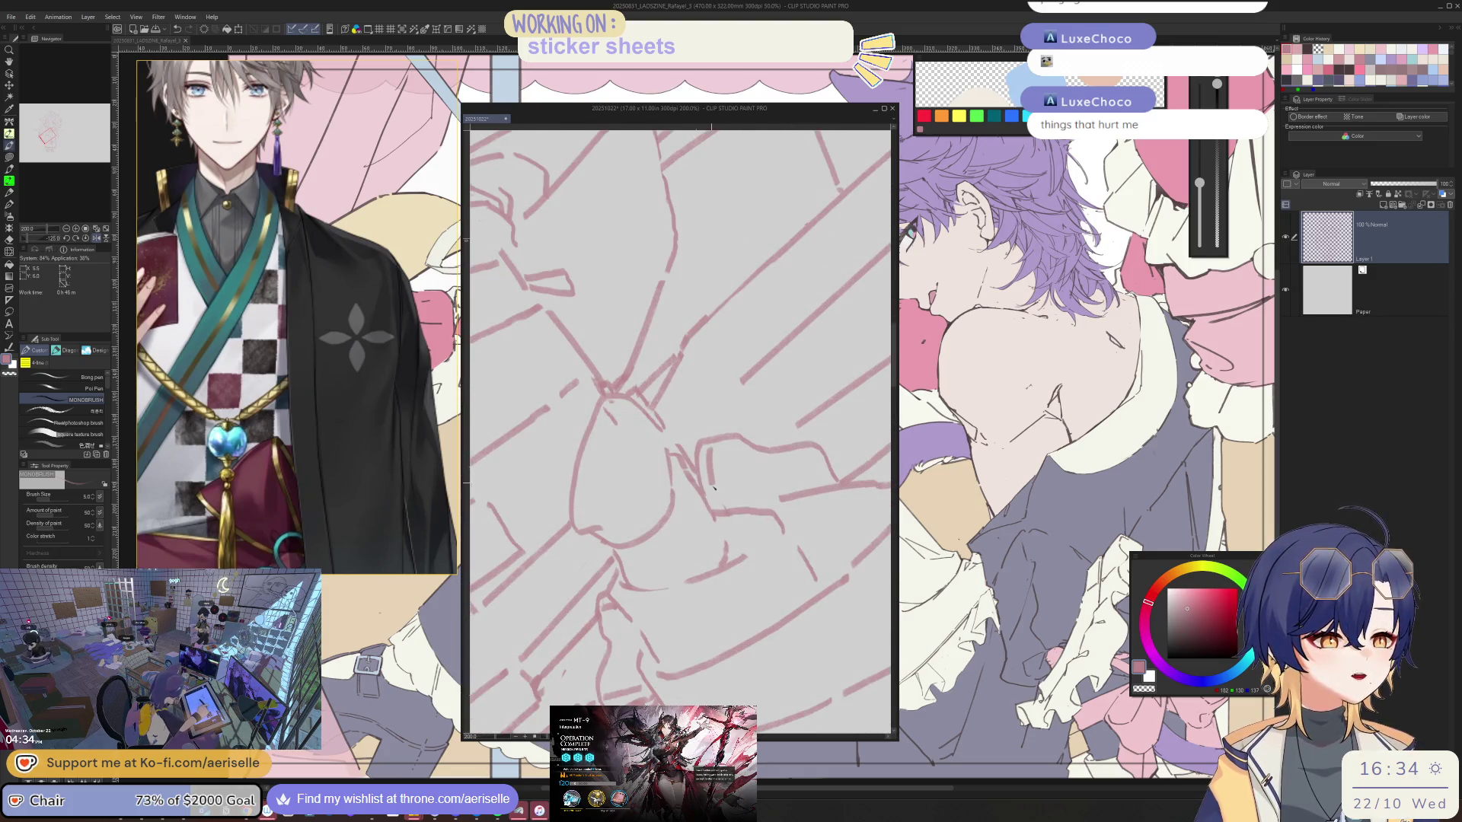
pyautogui.scroll(2, 733, 437)
pyautogui.scroll(2, 801, 422)
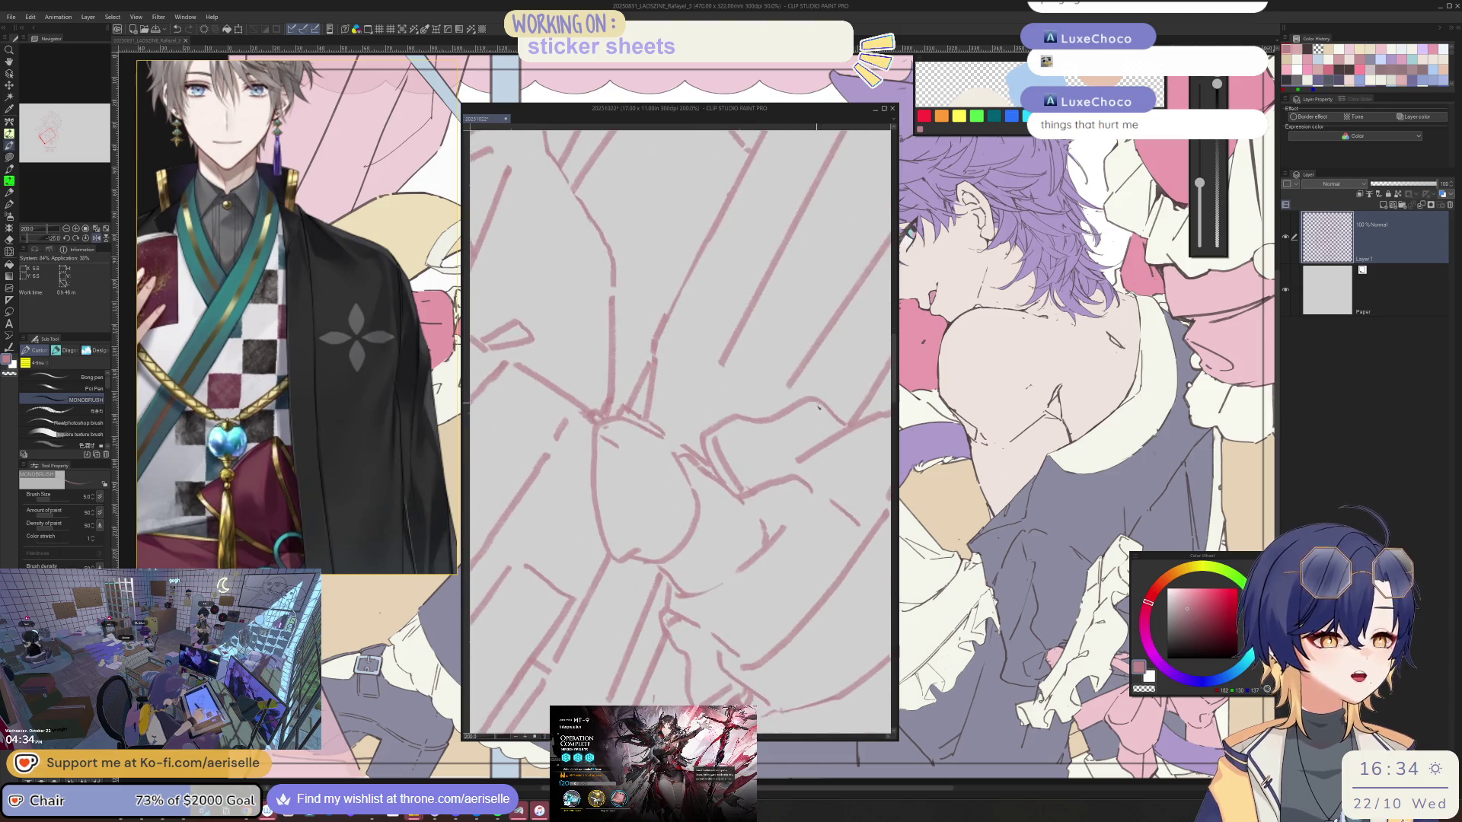
pyautogui.moveTo(817, 407); pyautogui.dragTo(820, 441)
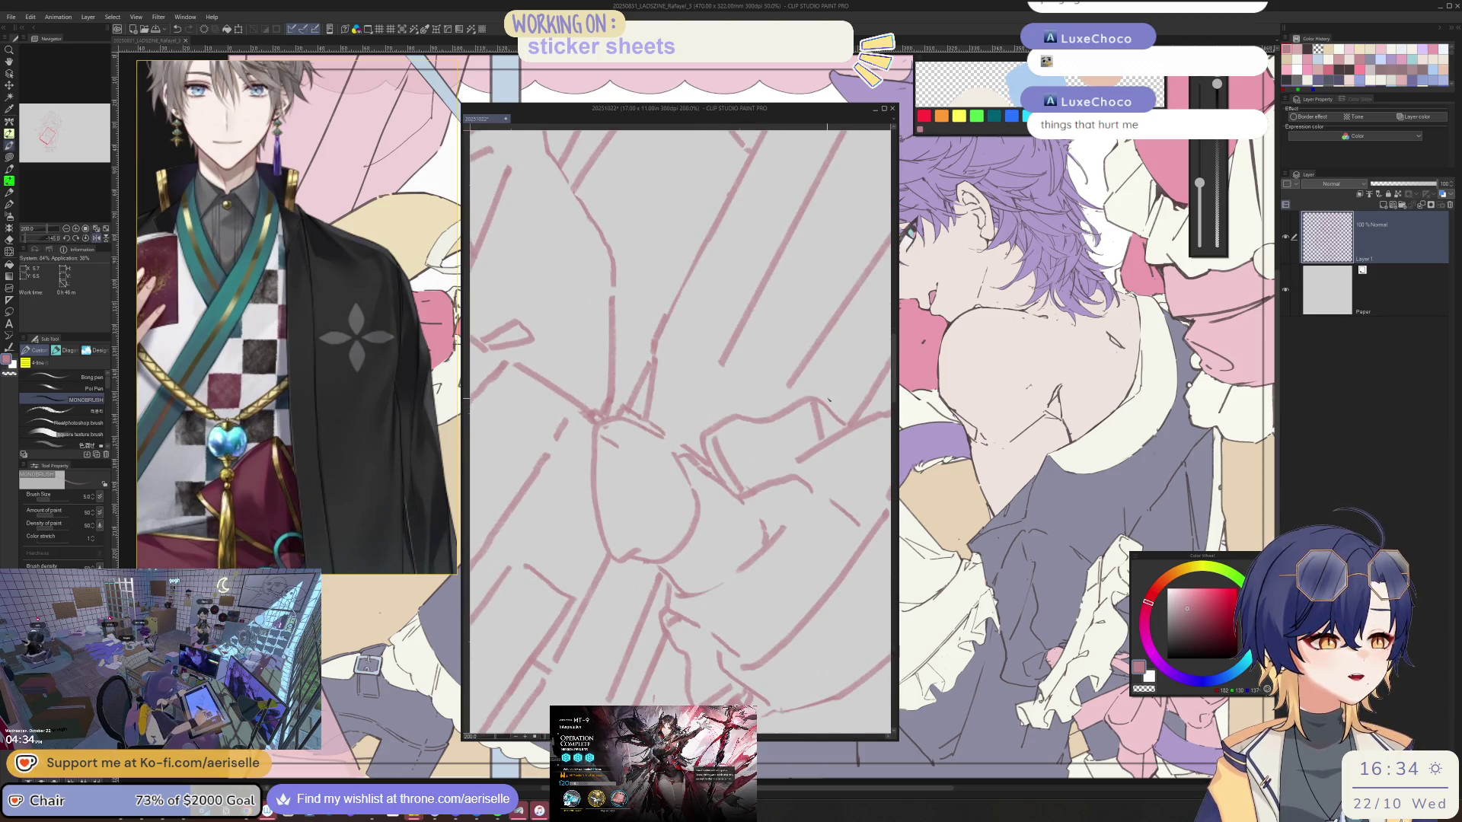
pyautogui.press('e')
pyautogui.press('p')
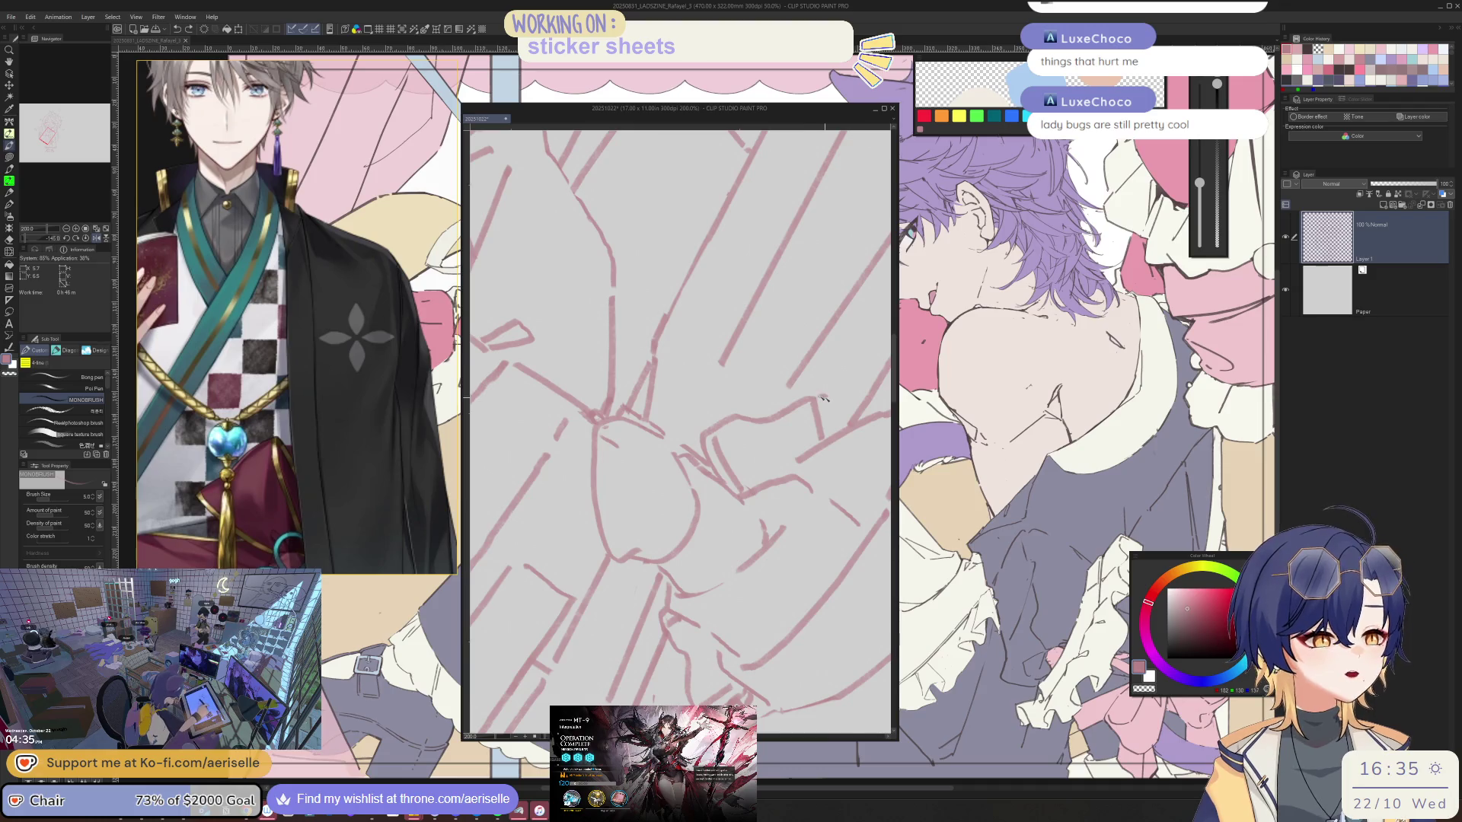
pyautogui.scroll(-3, 833, 421)
pyautogui.scroll(-3, 834, 422)
pyautogui.scroll(-3, 846, 366)
pyautogui.moveTo(853, 335); pyautogui.dragTo(731, 377)
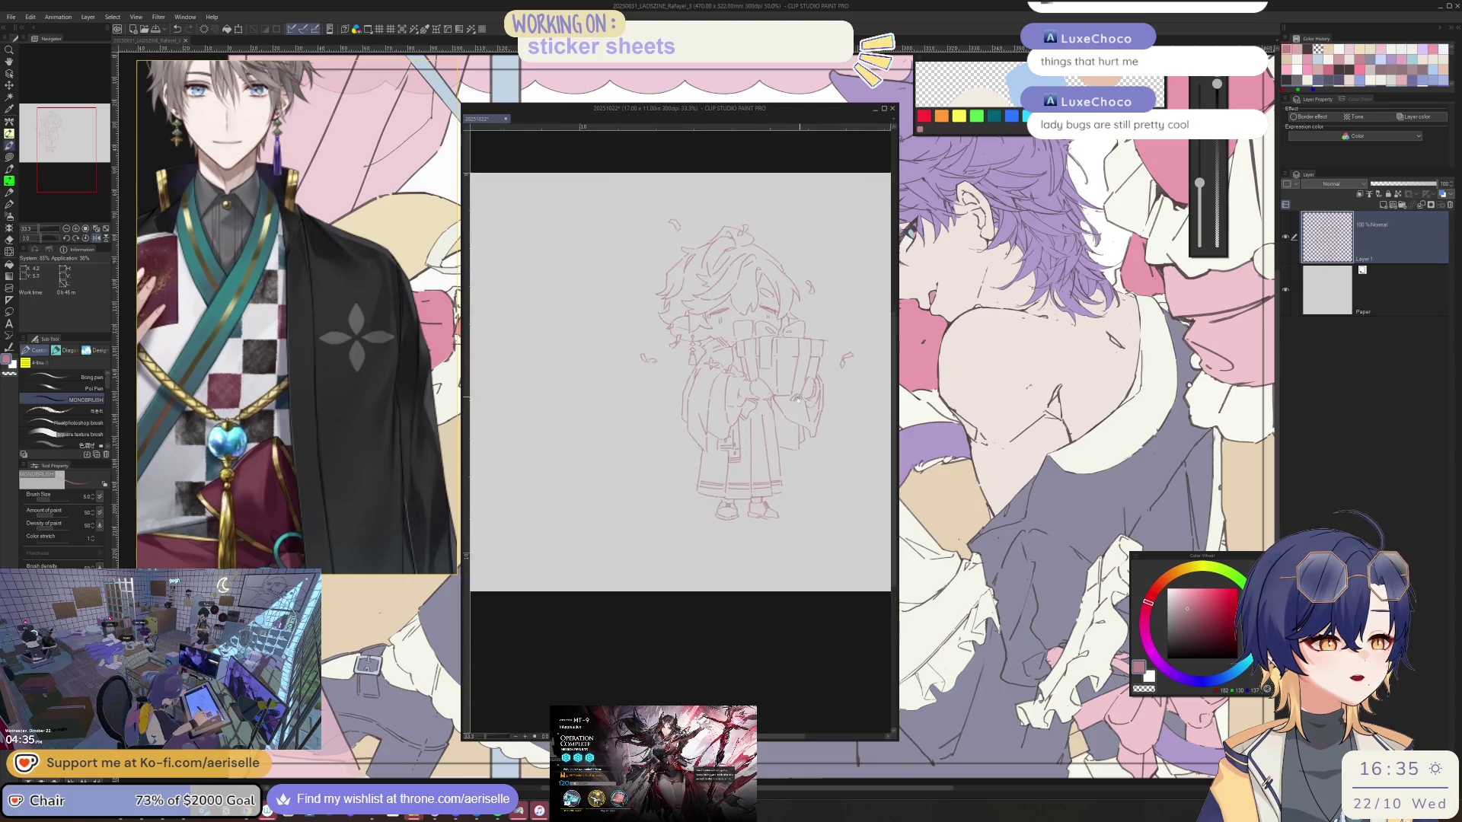
pyautogui.scroll(5, 692, 412)
pyautogui.scroll(2, 689, 409)
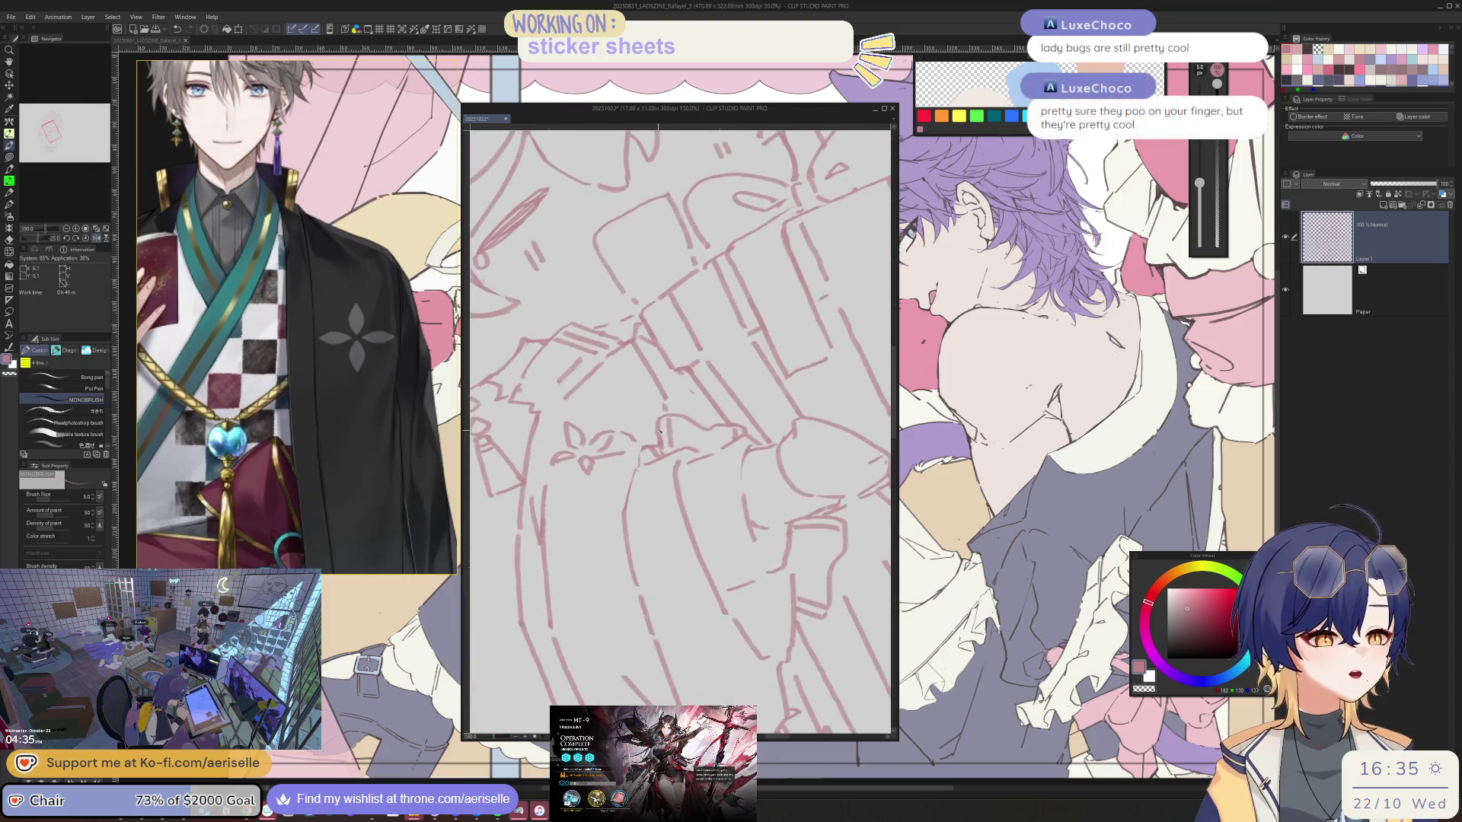
pyautogui.scroll(2, 675, 423)
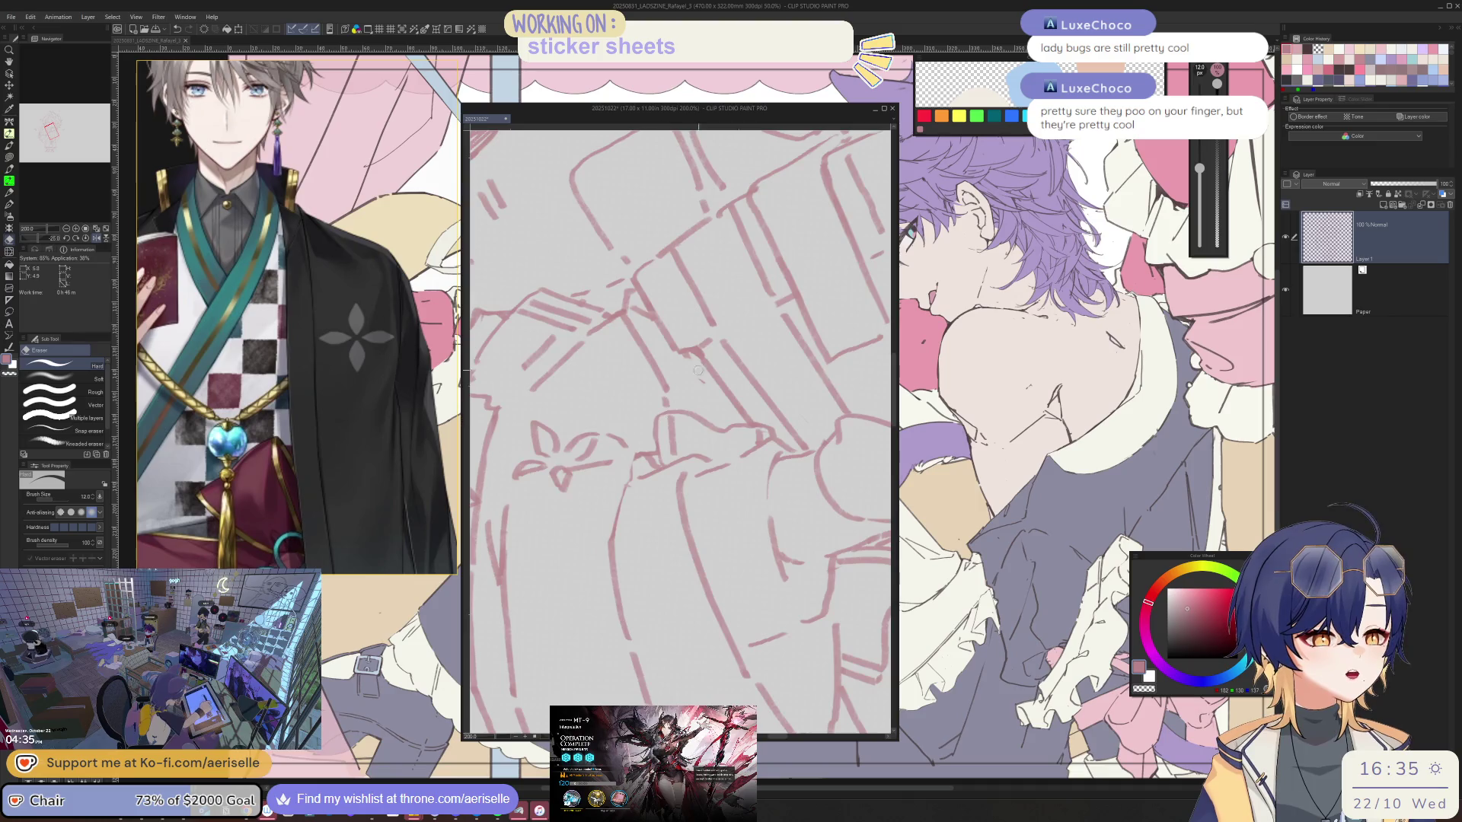
pyautogui.scroll(-2, 698, 368)
pyautogui.scroll(-2, 698, 368)
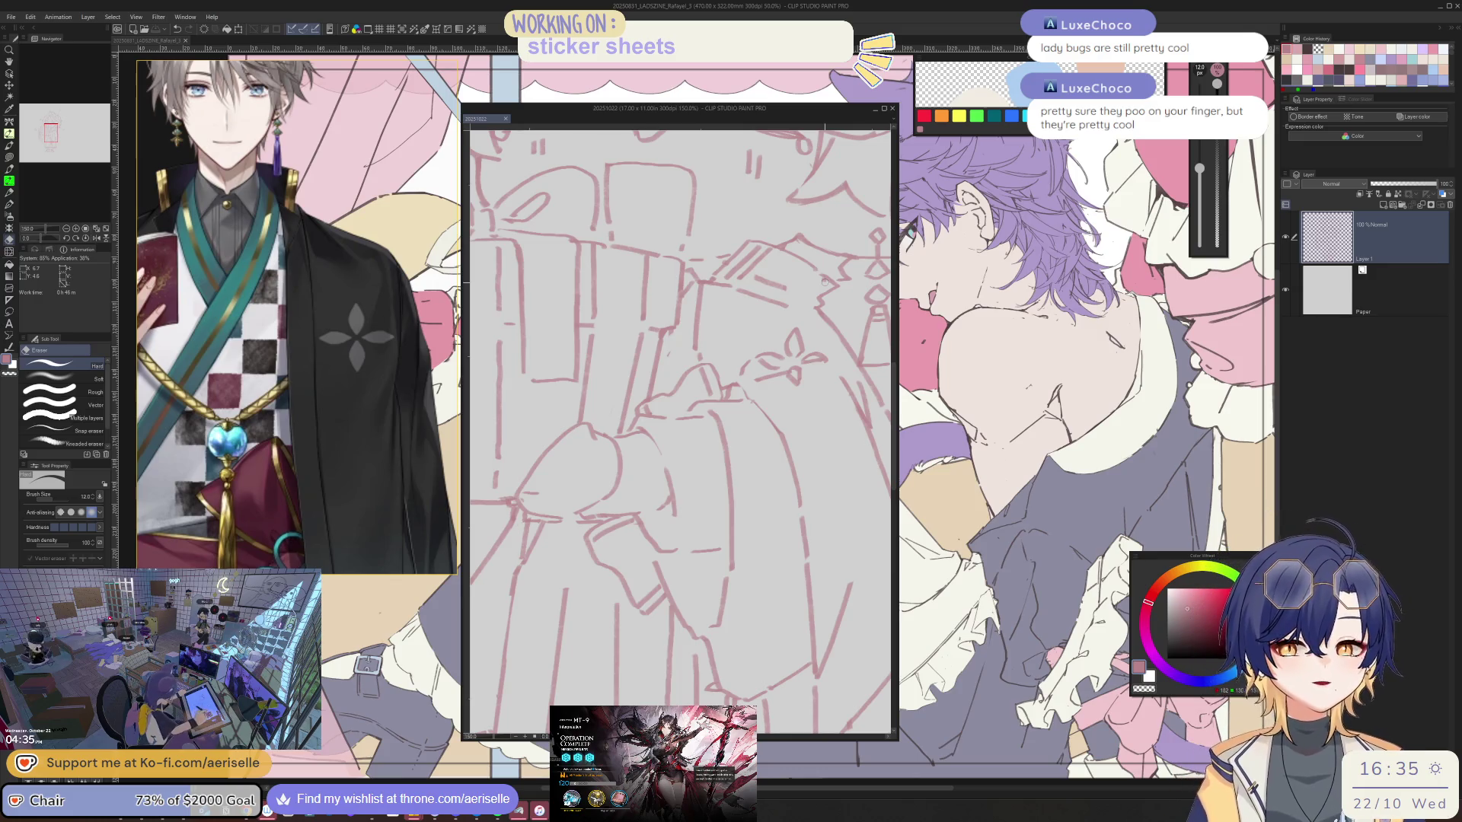
pyautogui.scroll(-4, 680, 423)
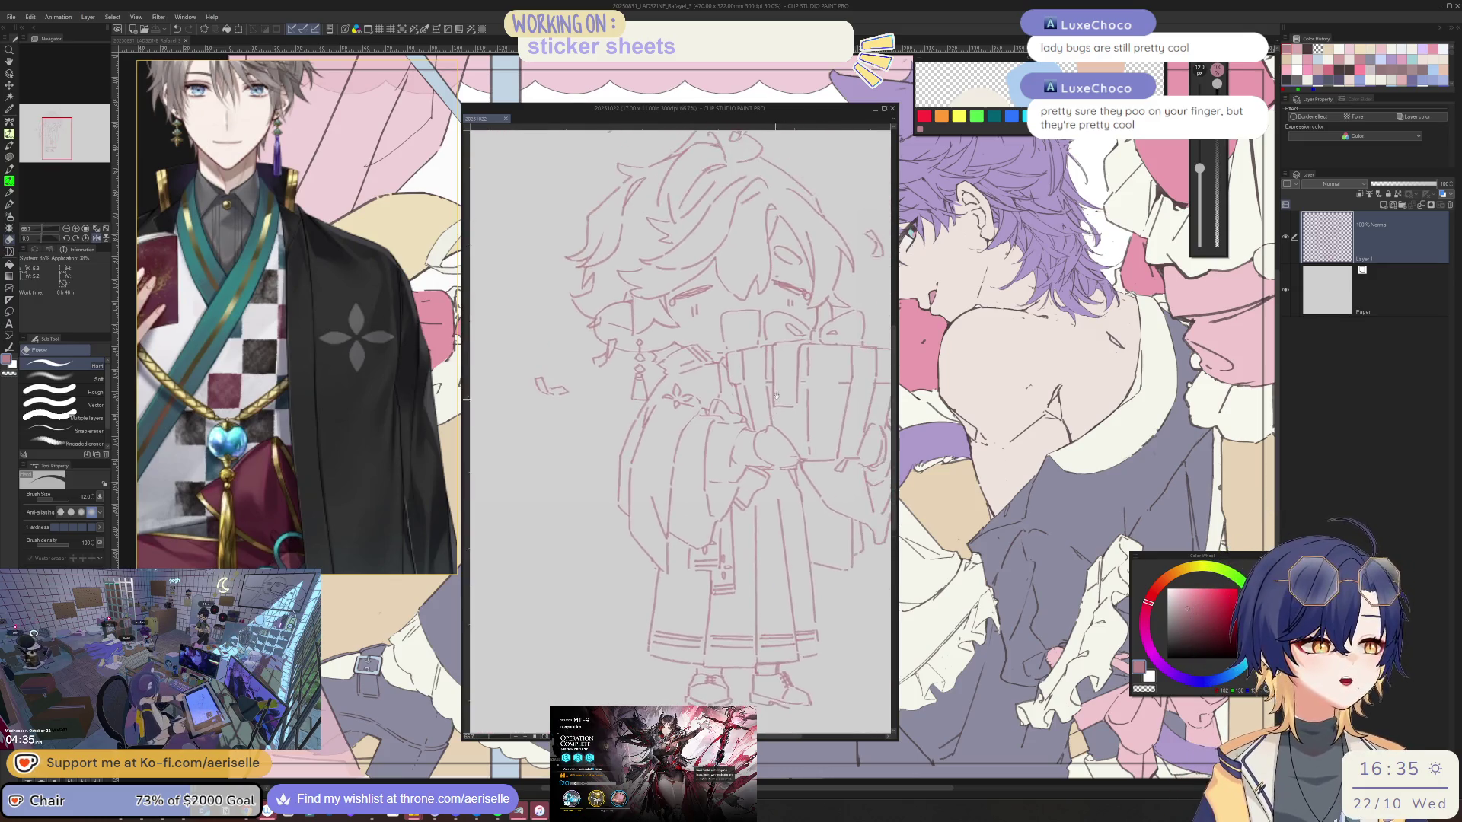
pyautogui.scroll(-2, 680, 423)
pyautogui.scroll(2, 675, 414)
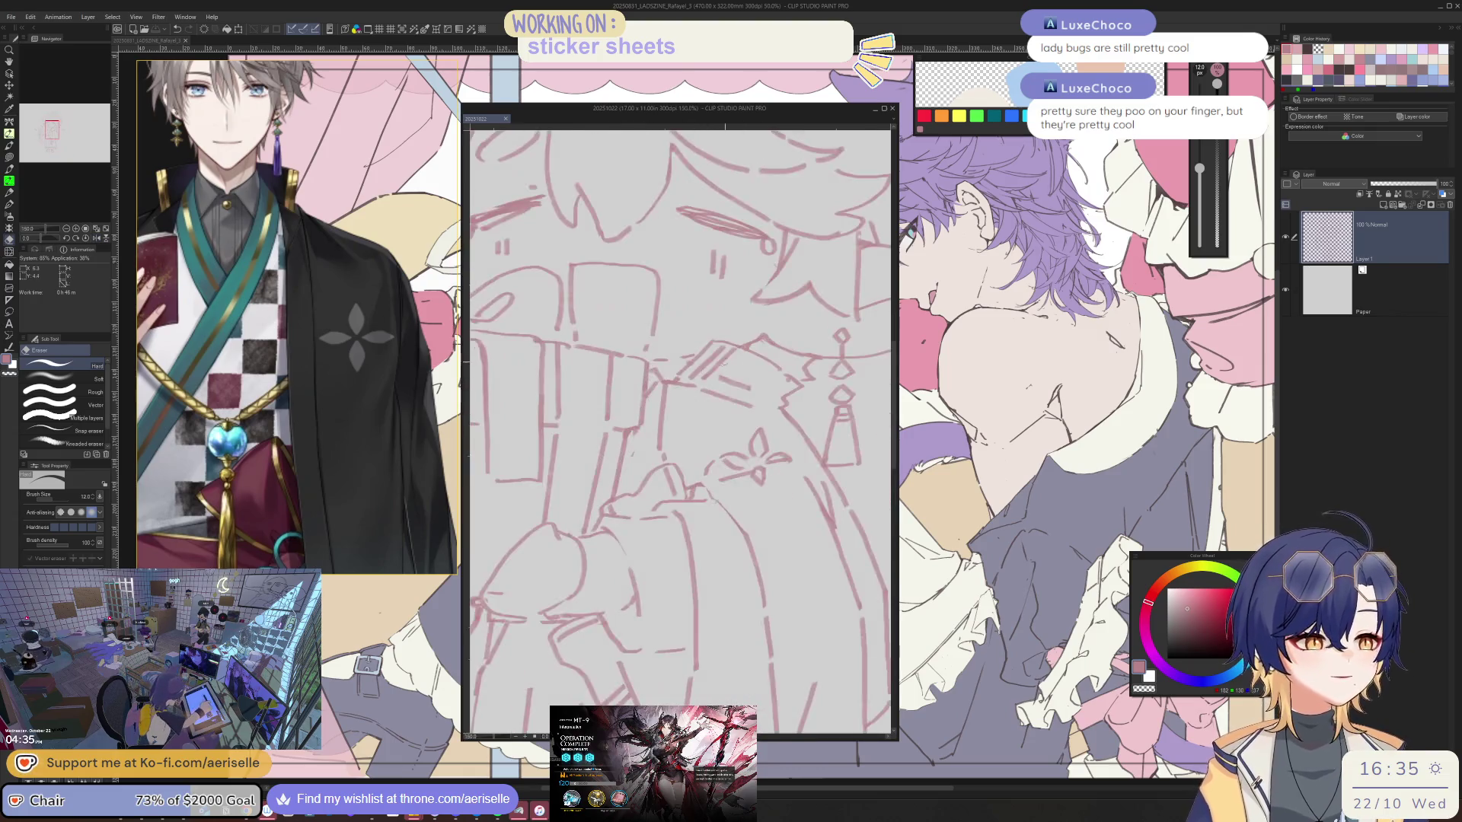
pyautogui.scroll(2, 674, 415)
# - Clean up strokes around the chibi's closed eyes, mirroring the view to check proportions
pyautogui.press('p')
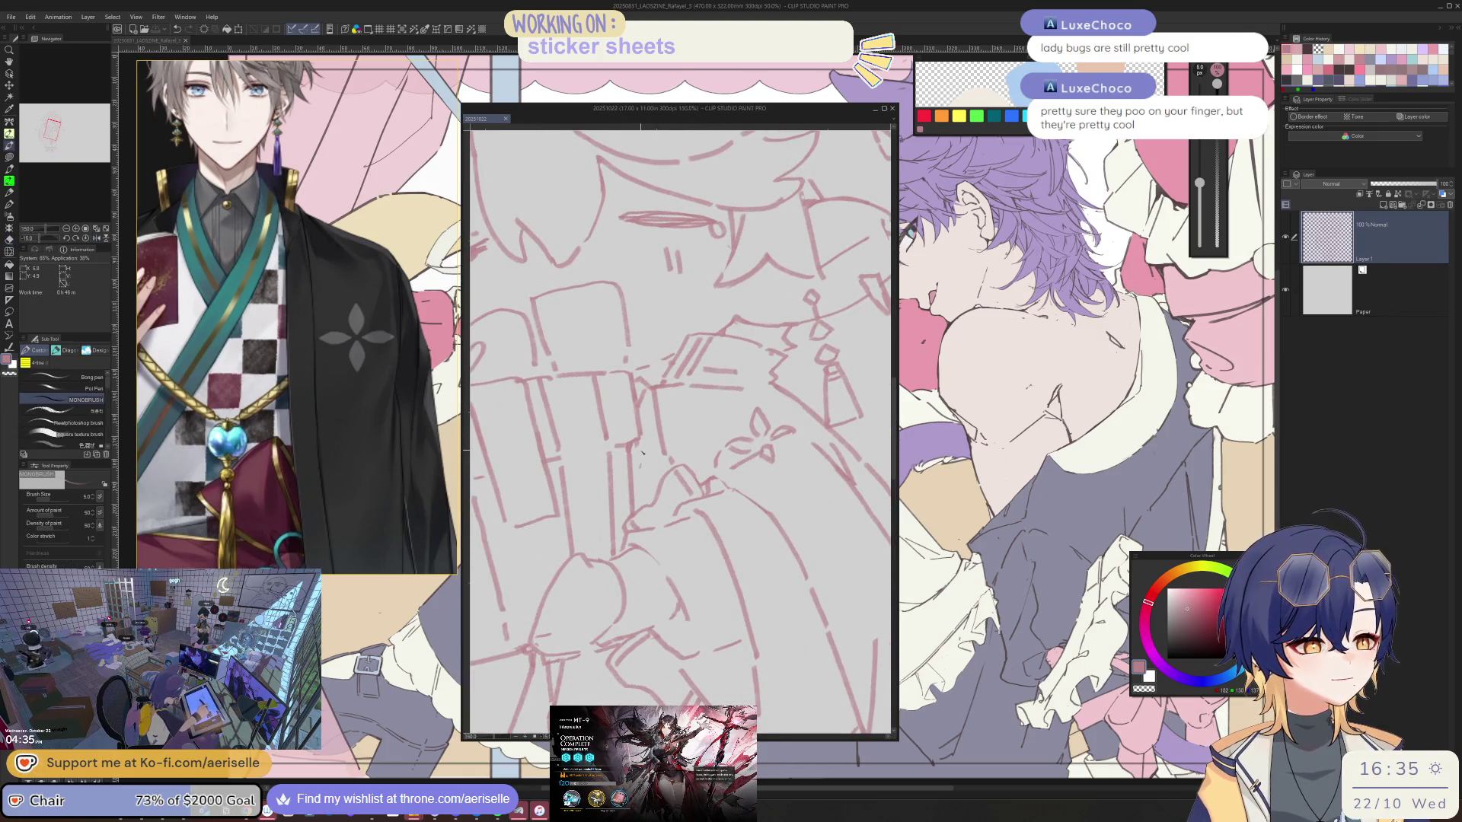
pyautogui.press('b')
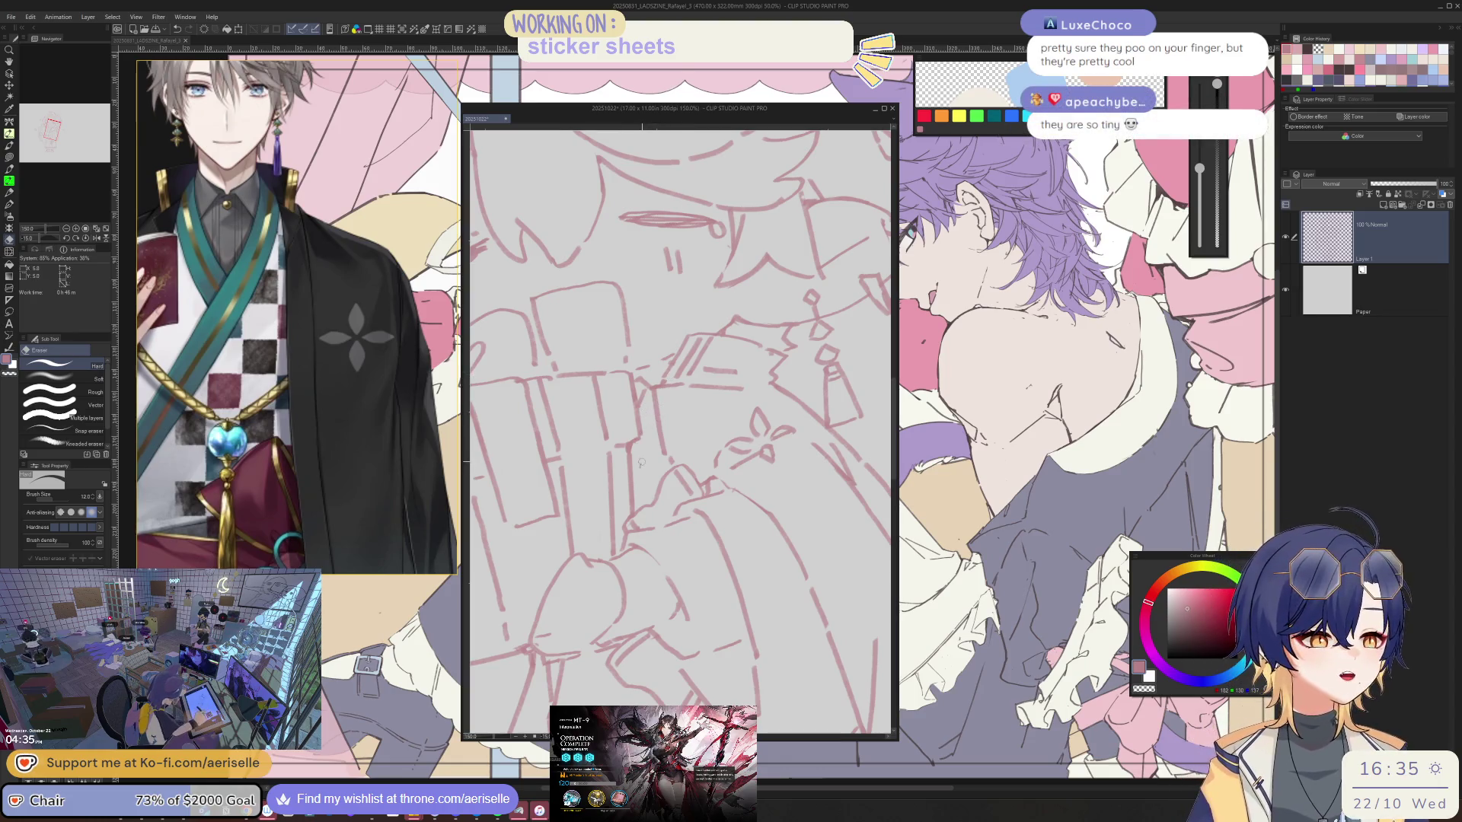
pyautogui.press('space')
pyautogui.press('b')
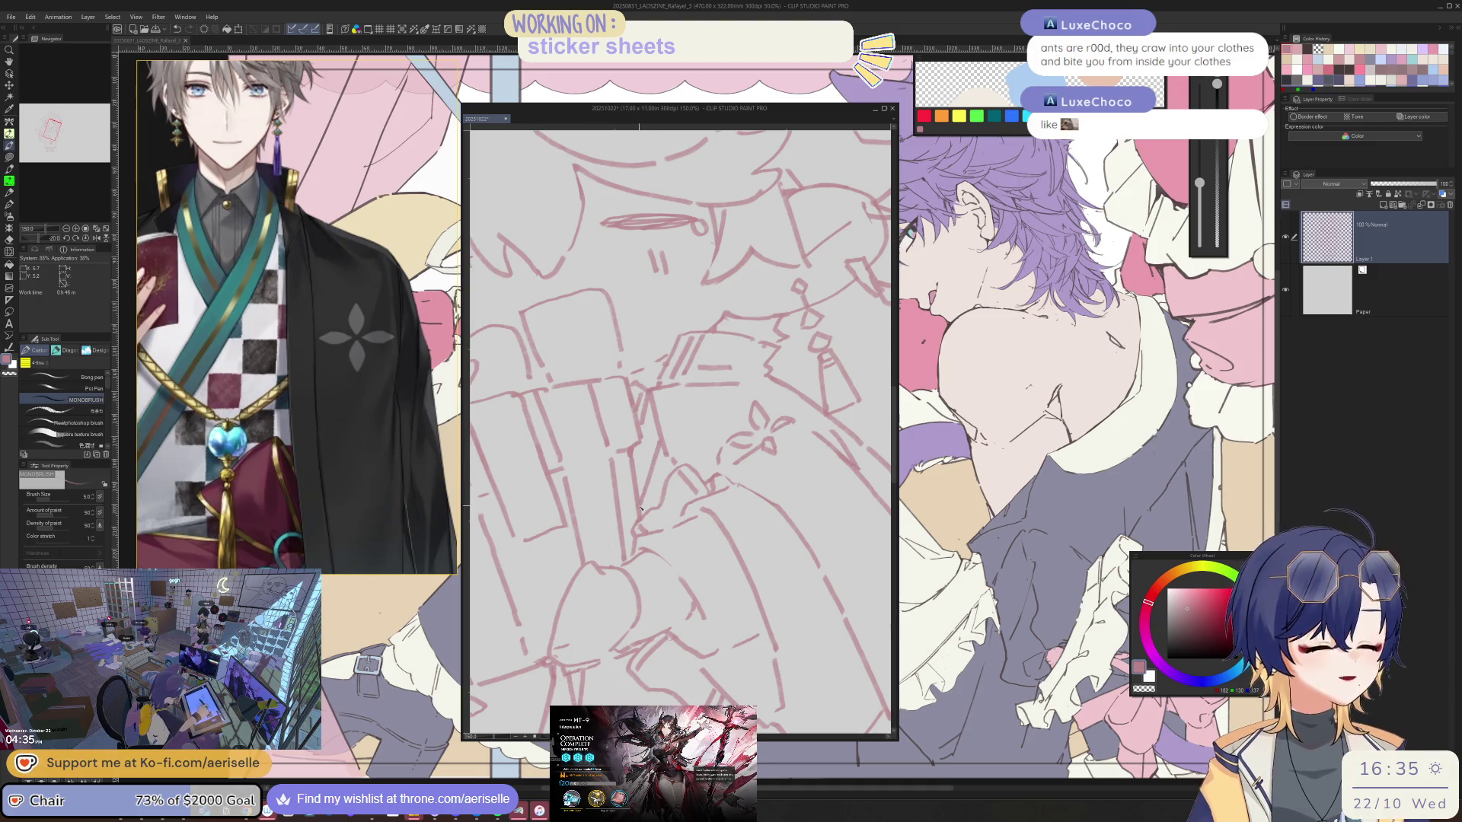
pyautogui.press('h')
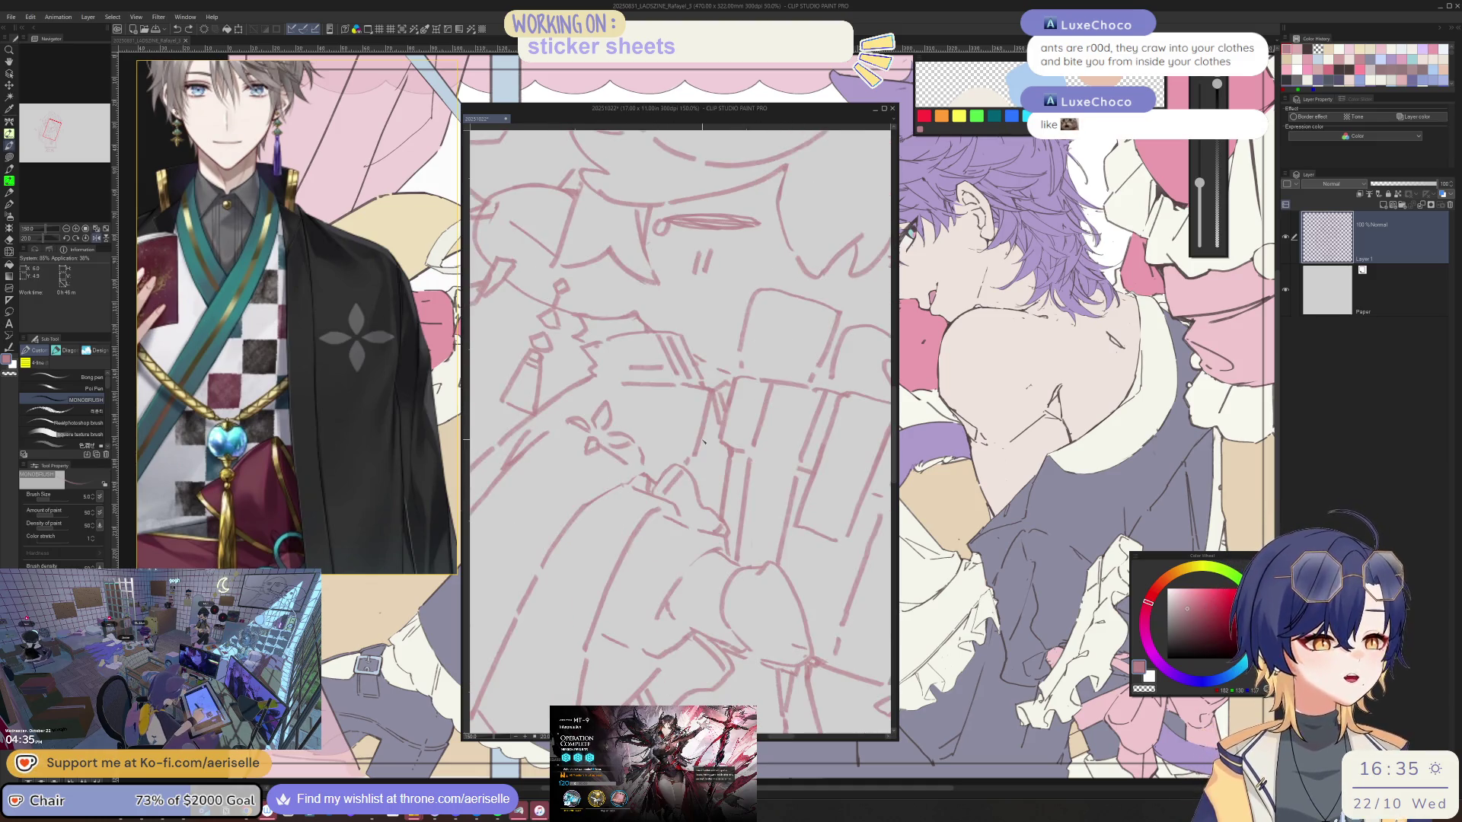
pyautogui.scroll(-2, 721, 469)
pyautogui.press('h')
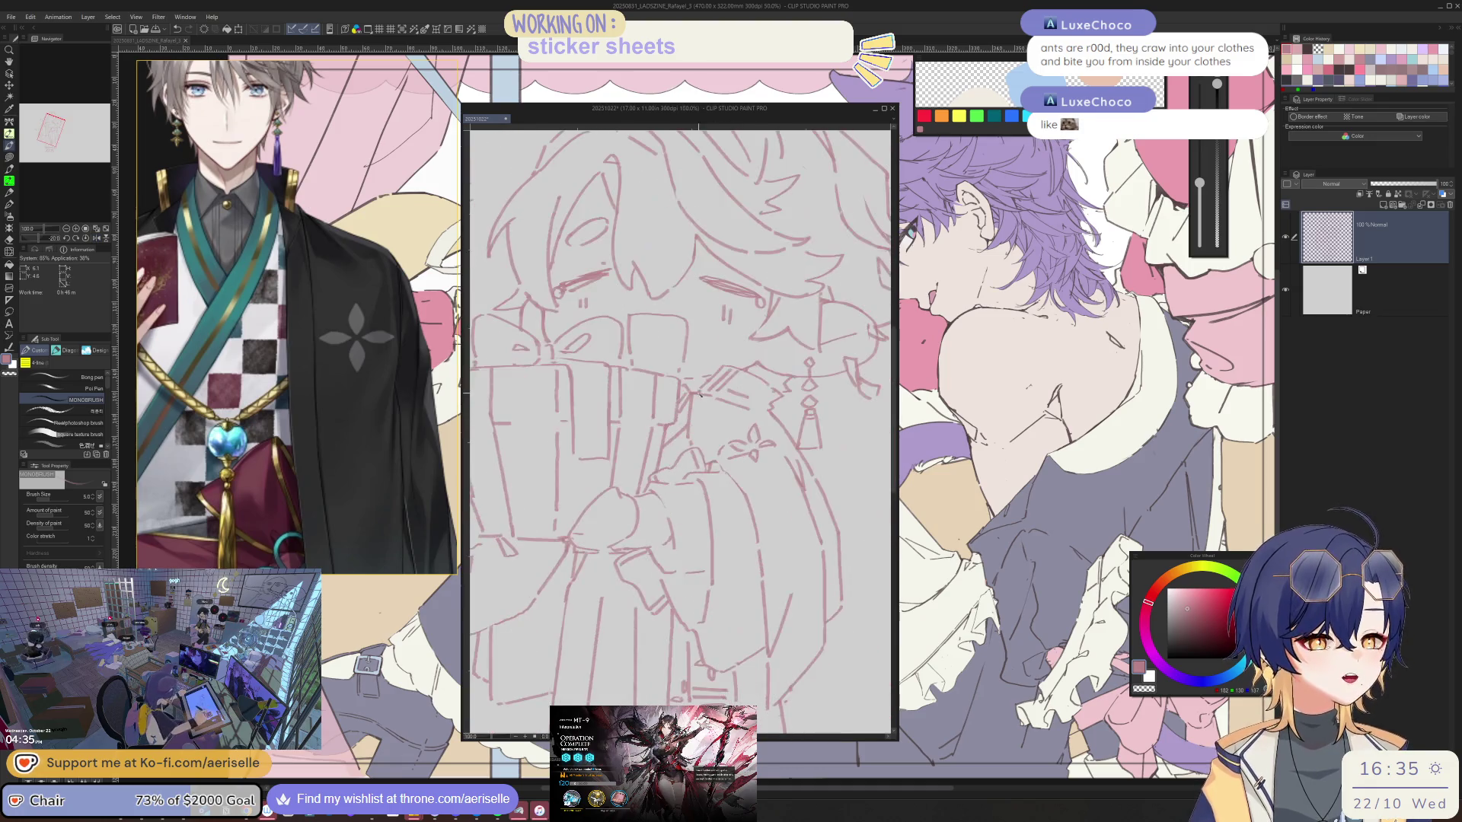
pyautogui.scroll(2, 689, 436)
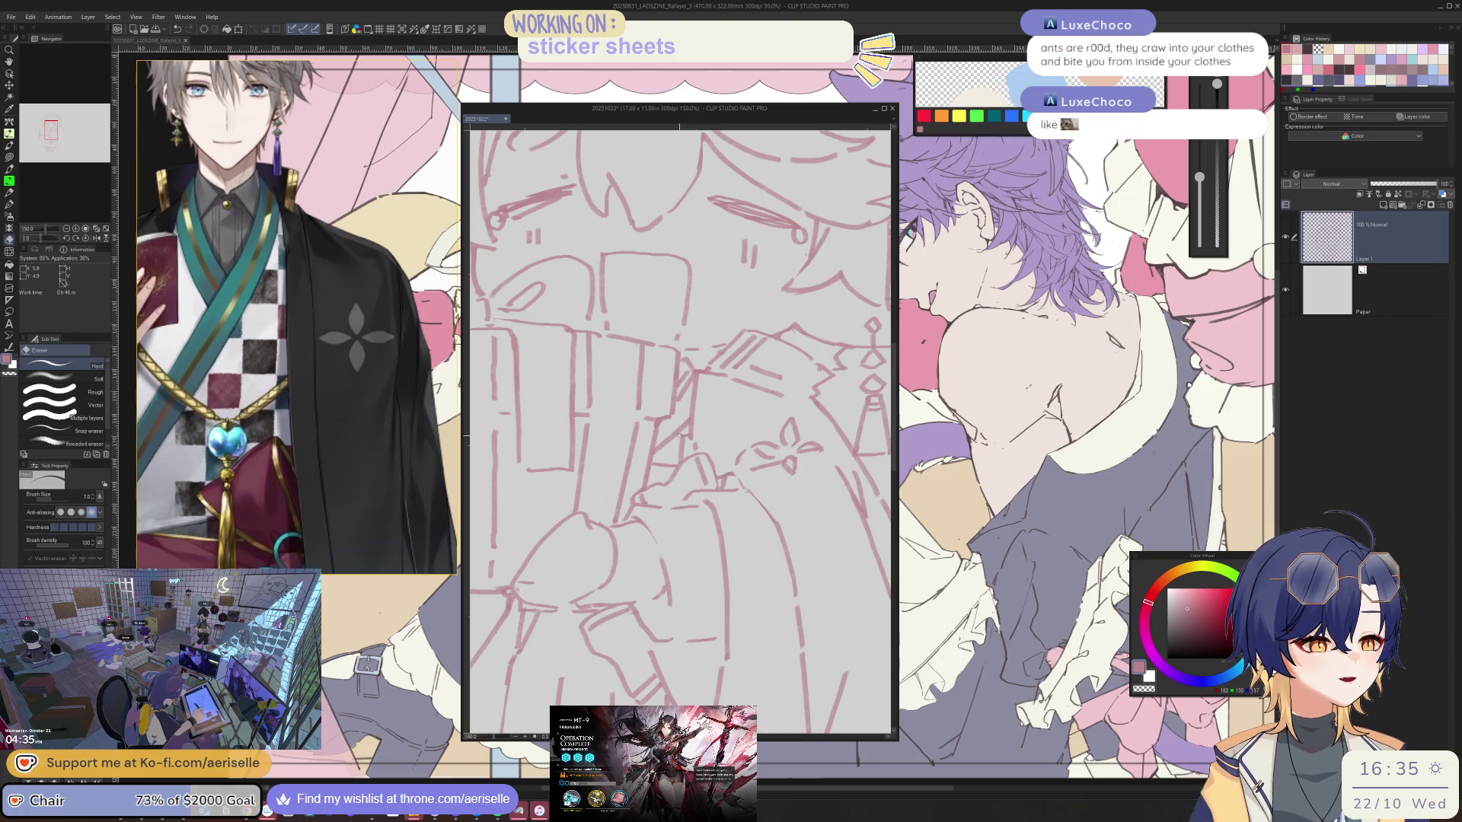
pyautogui.scroll(-4, 682, 437)
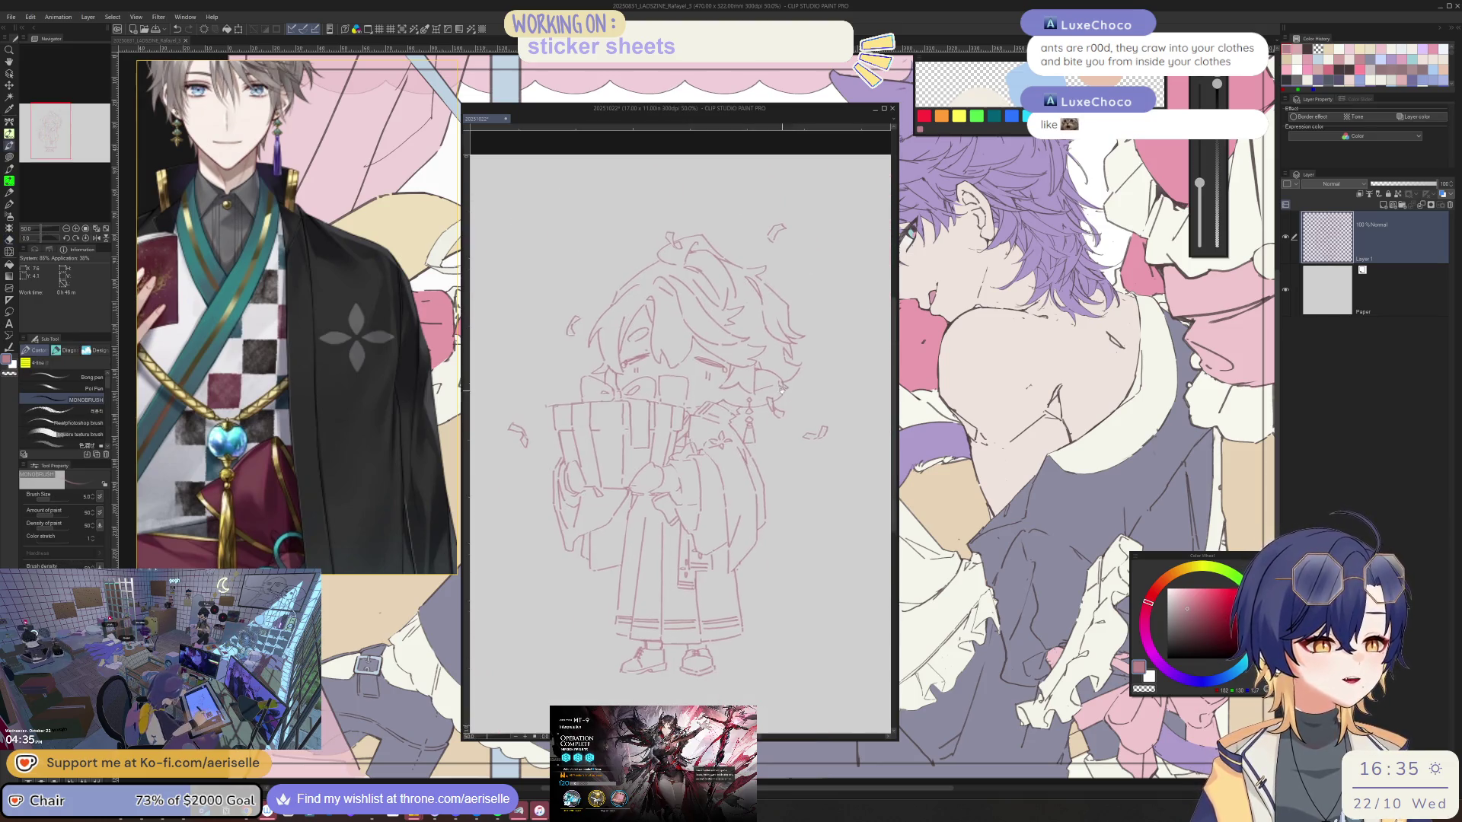
pyautogui.scroll(2, 803, 412)
pyautogui.scroll(3, 742, 435)
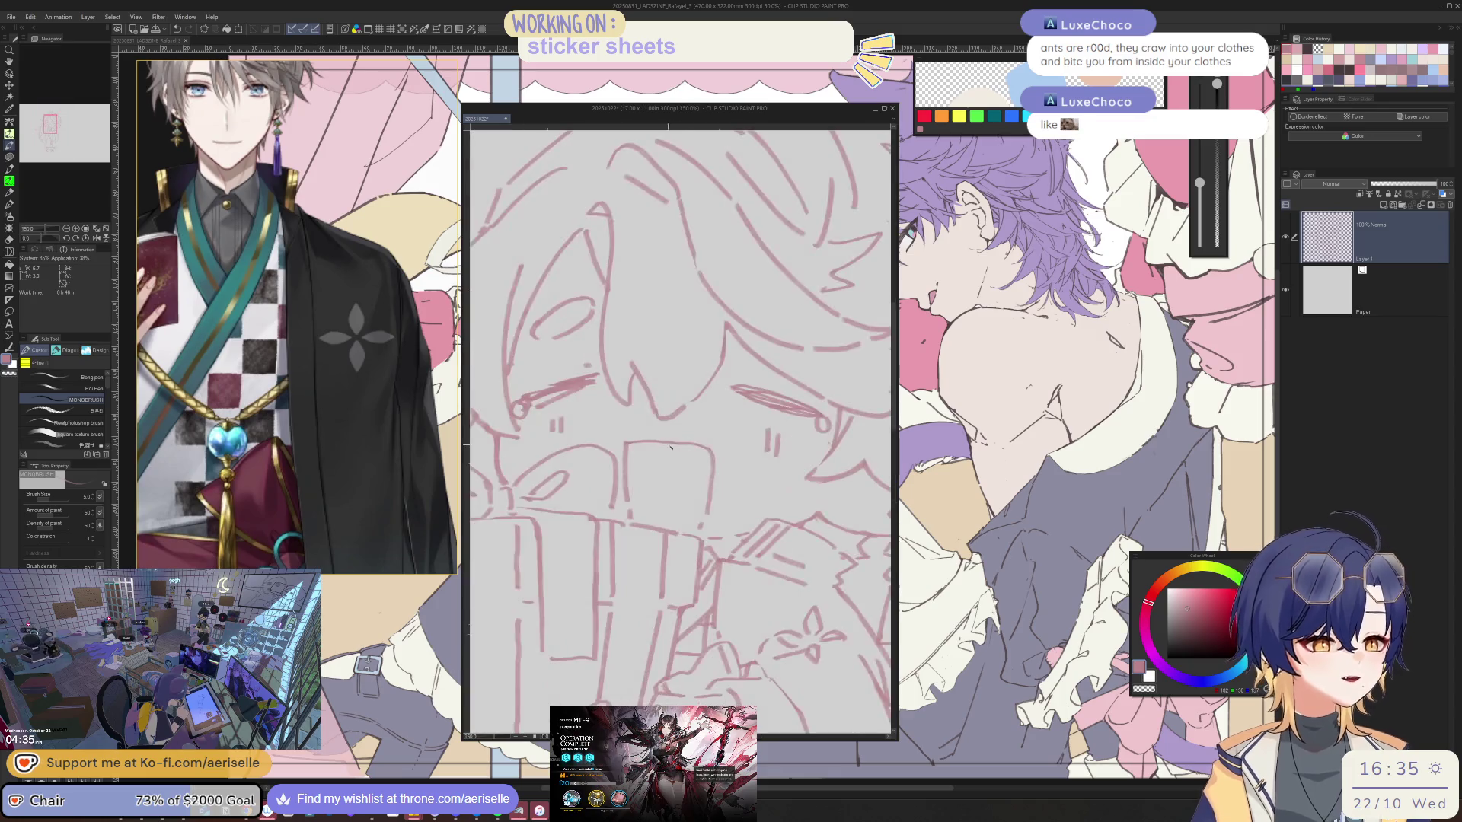
pyautogui.scroll(2, 695, 452)
pyautogui.scroll(-4, 697, 456)
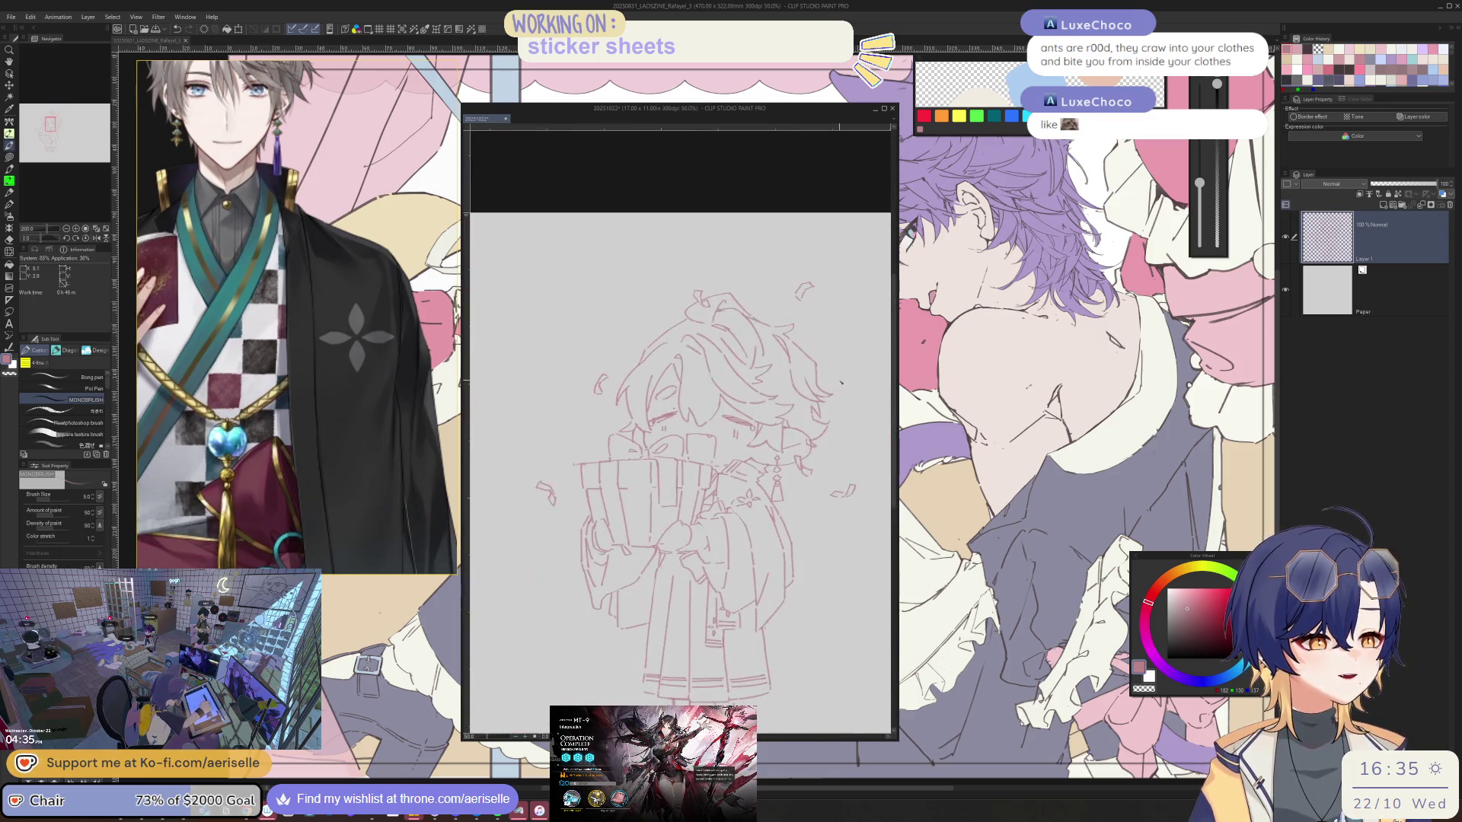
pyautogui.scroll(4, 708, 441)
# - Add a short line to the card stack near the face and erase stray marks
pyautogui.moveTo(706, 441); pyautogui.dragTo(691, 489)
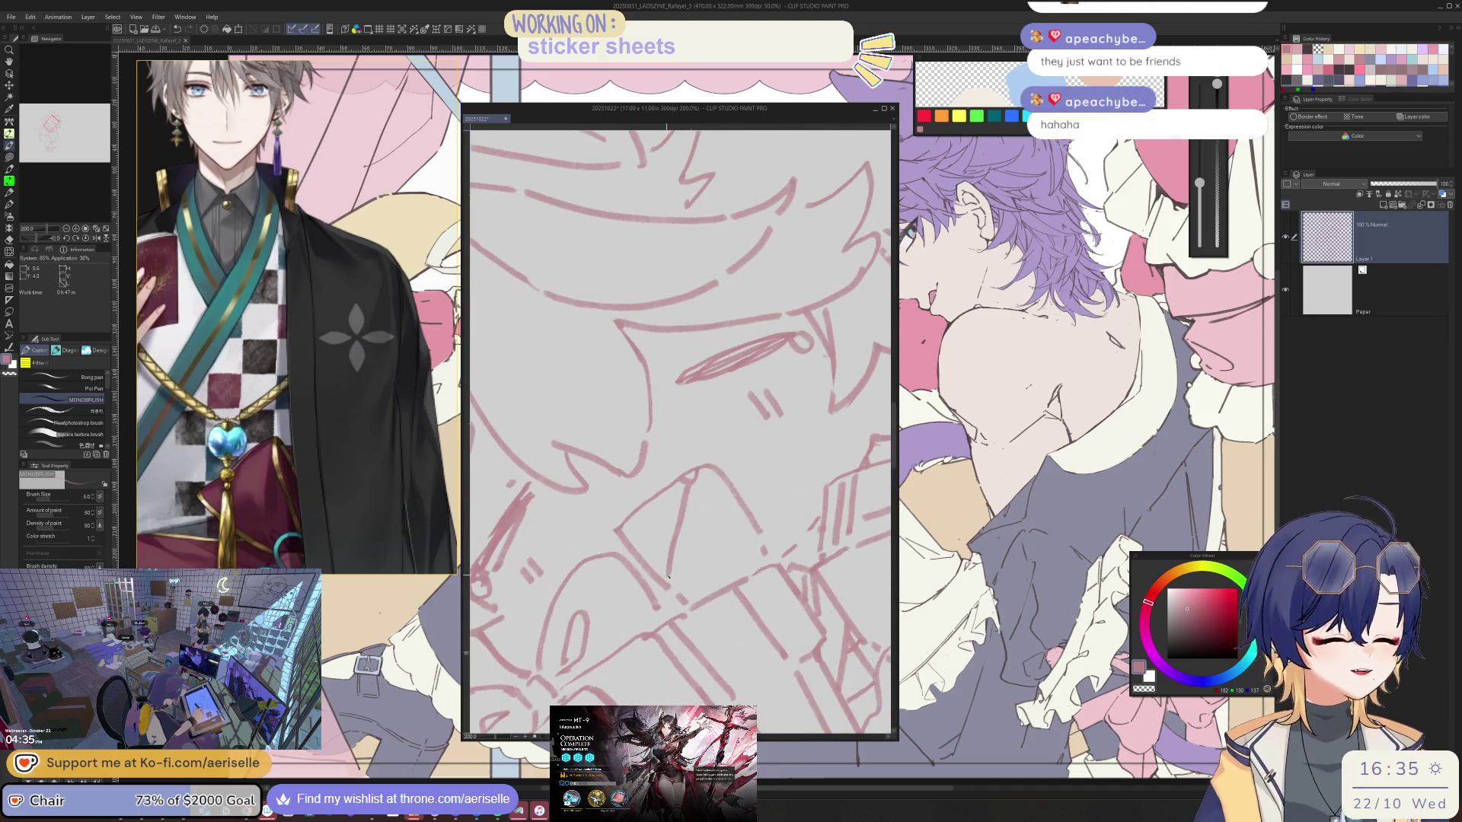
pyautogui.moveTo(686, 440); pyautogui.dragTo(720, 455)
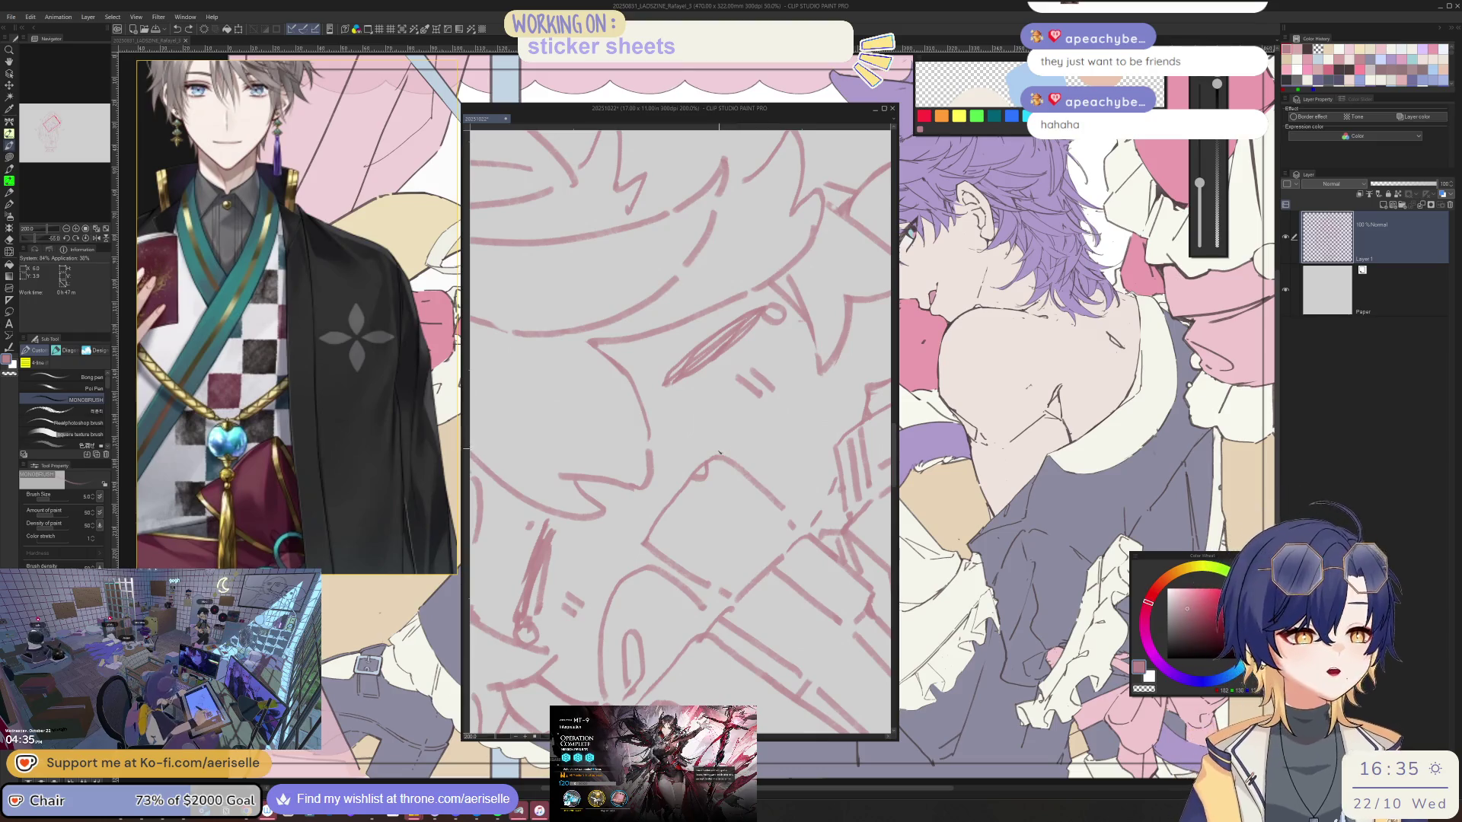
pyautogui.moveTo(700, 528); pyautogui.dragTo(704, 577)
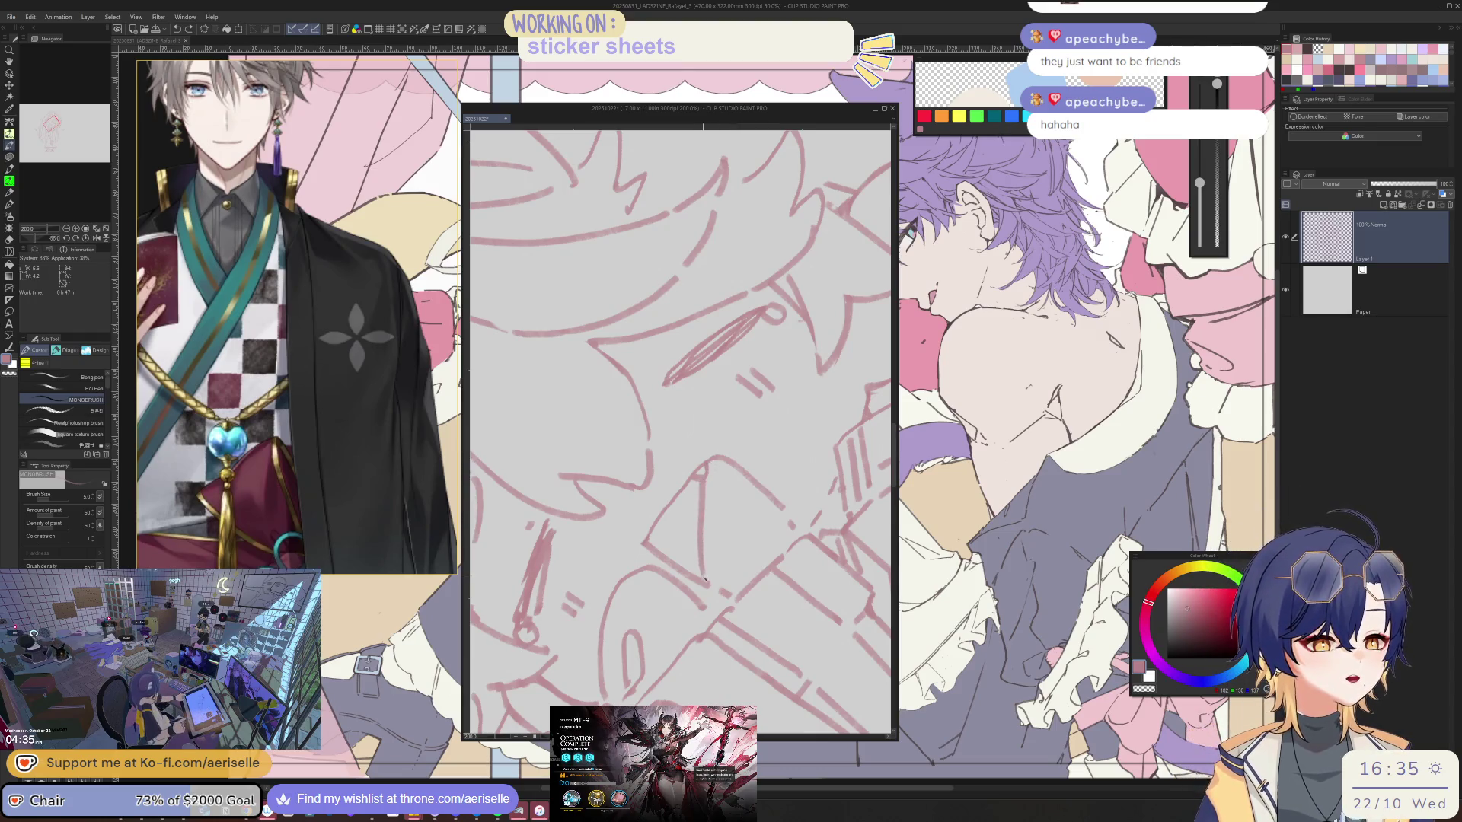
pyautogui.scroll(2, 685, 457)
pyautogui.scroll(2, 685, 457)
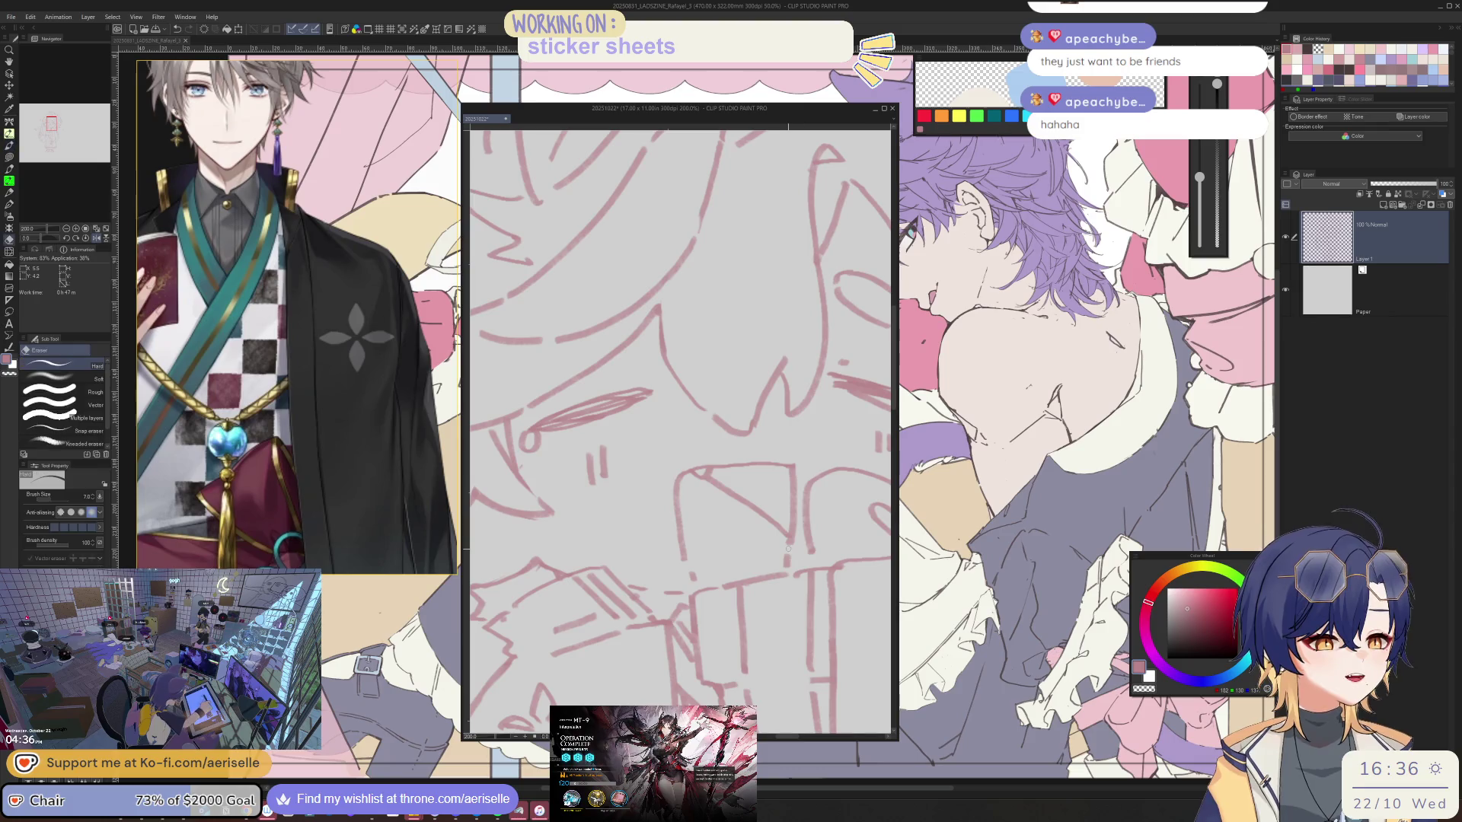
pyautogui.scroll(2, 788, 568)
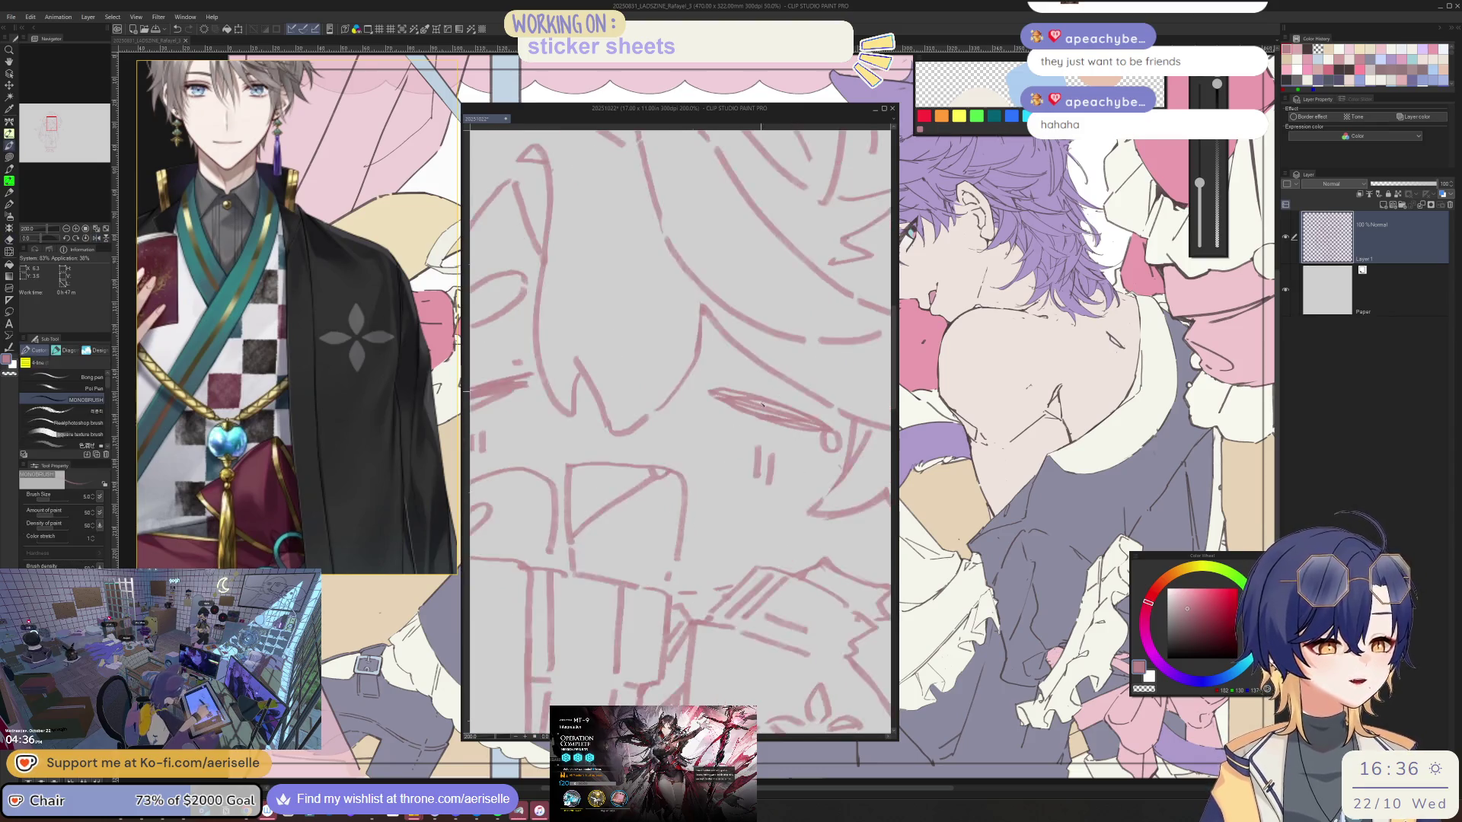
pyautogui.scroll(2, 754, 566)
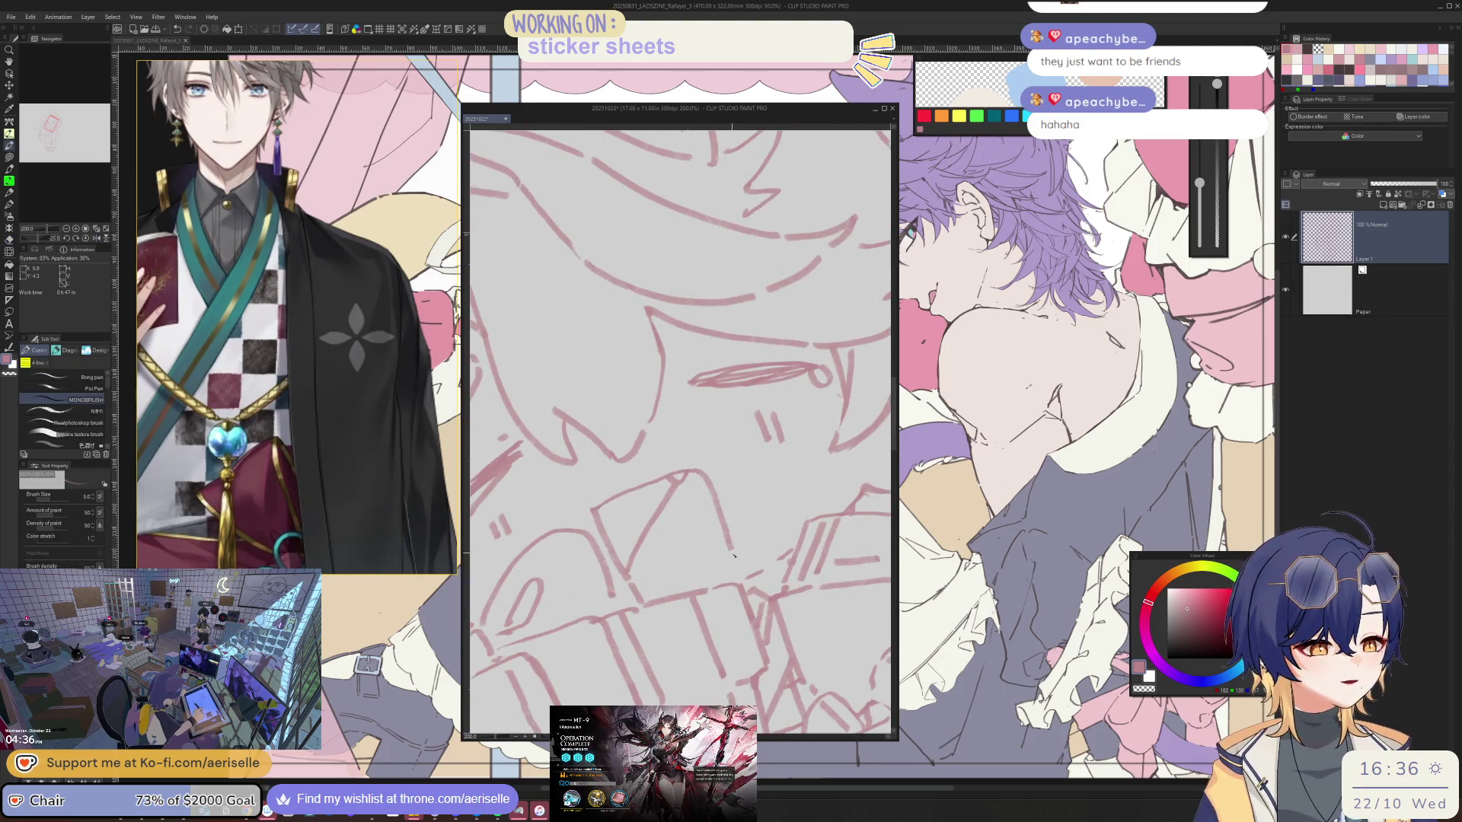
pyautogui.moveTo(735, 568)
pyautogui.mouseDown()
pyautogui.moveTo(737, 543)
pyautogui.moveTo(633, 523)
pyautogui.mouseUp()
pyautogui.scroll(2, 736, 542)
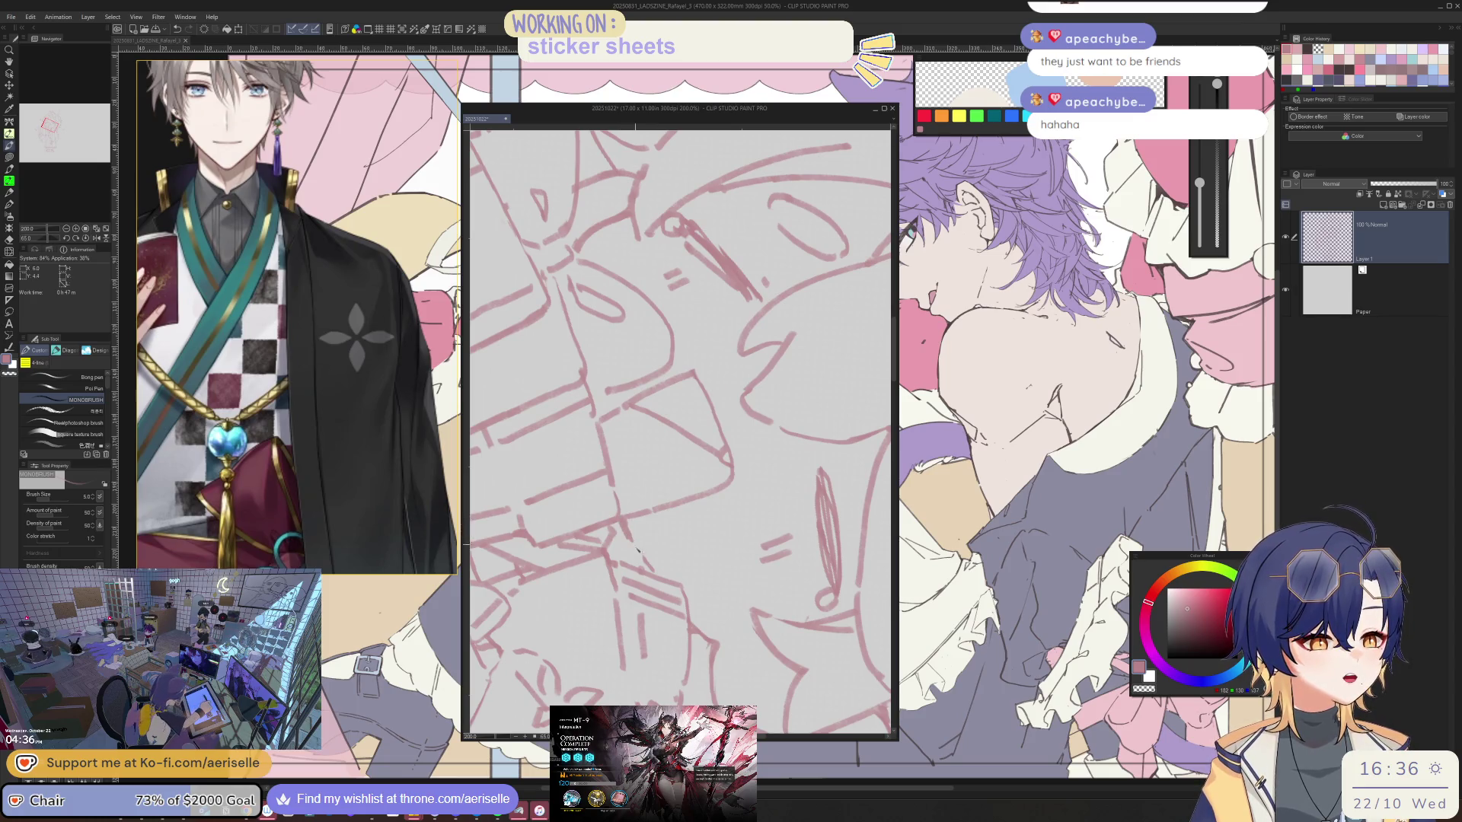
pyautogui.press('b')
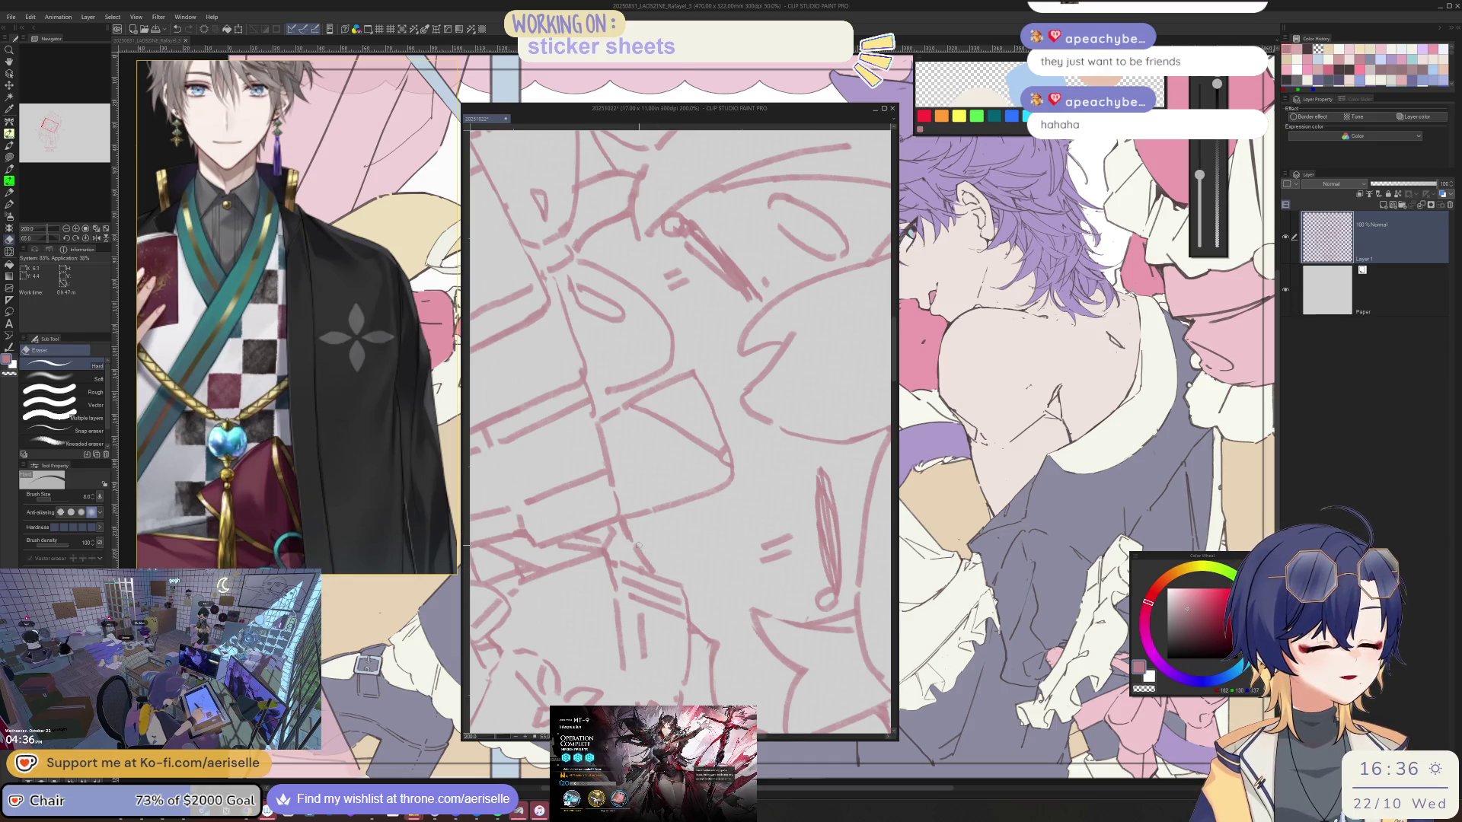
pyautogui.scroll(-5, 639, 545)
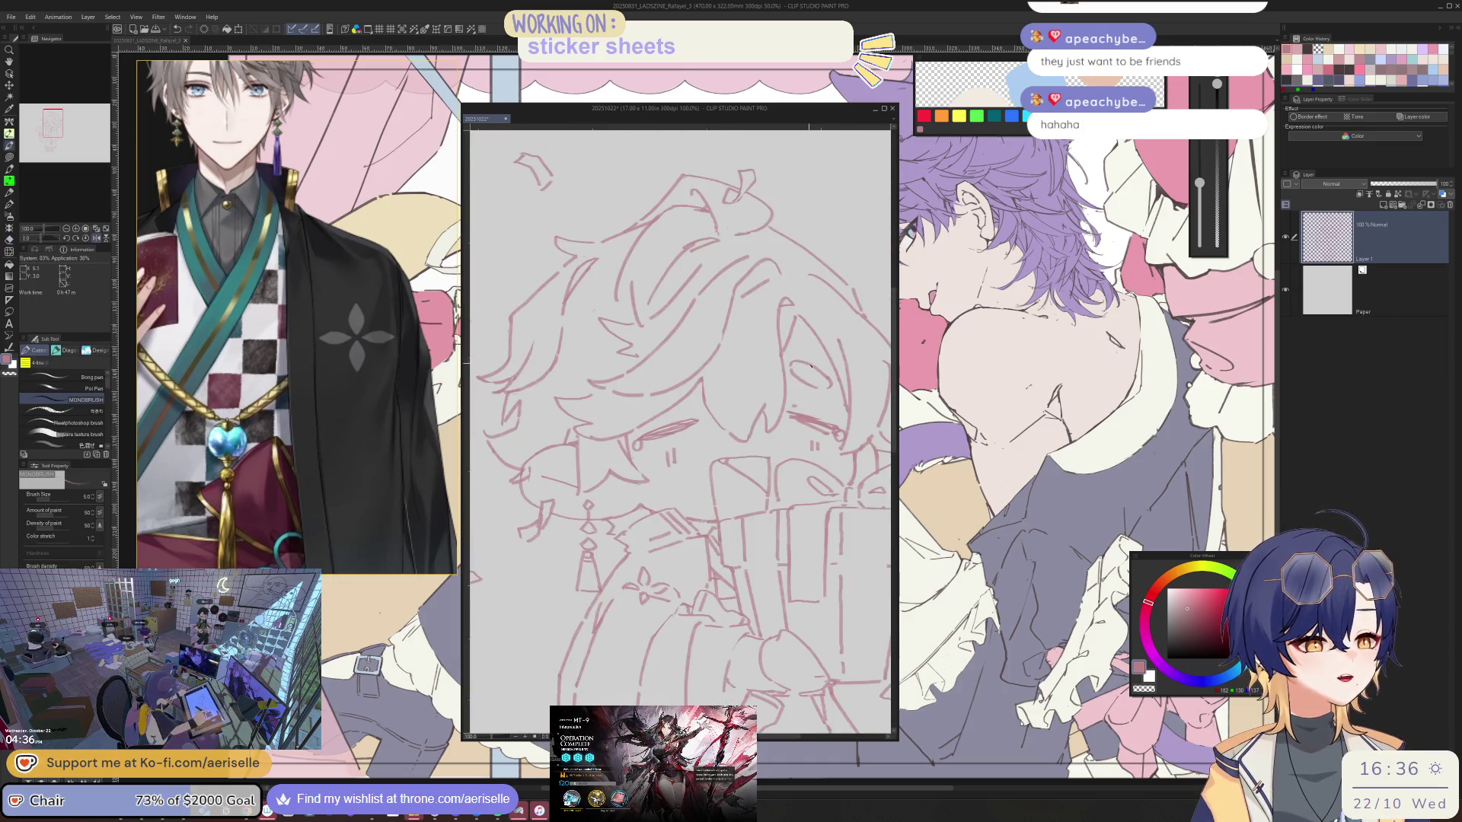
pyautogui.scroll(-2, 674, 434)
pyautogui.scroll(5, 695, 485)
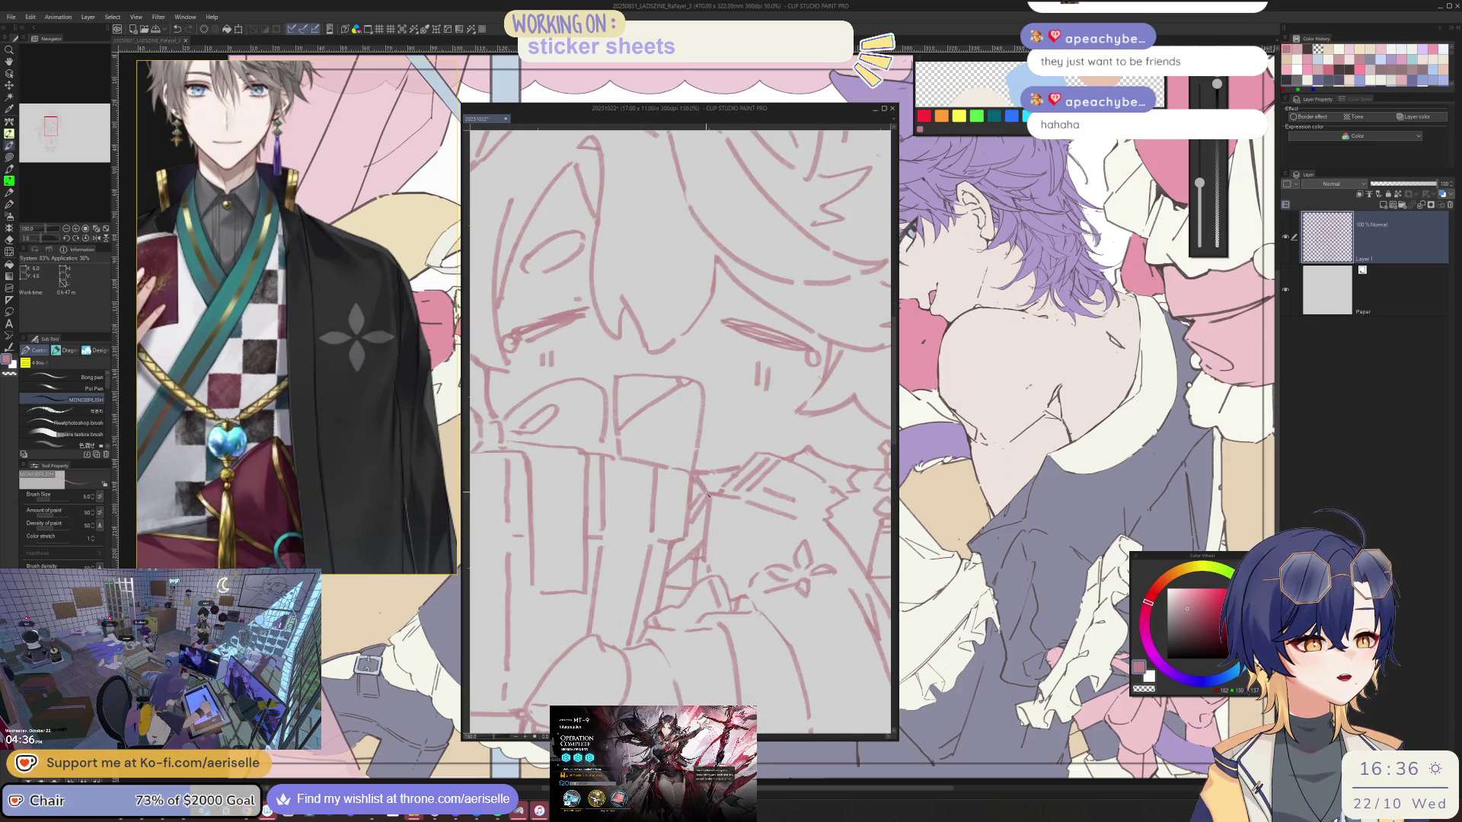
pyautogui.scroll(-5, 708, 499)
pyautogui.scroll(5, 692, 435)
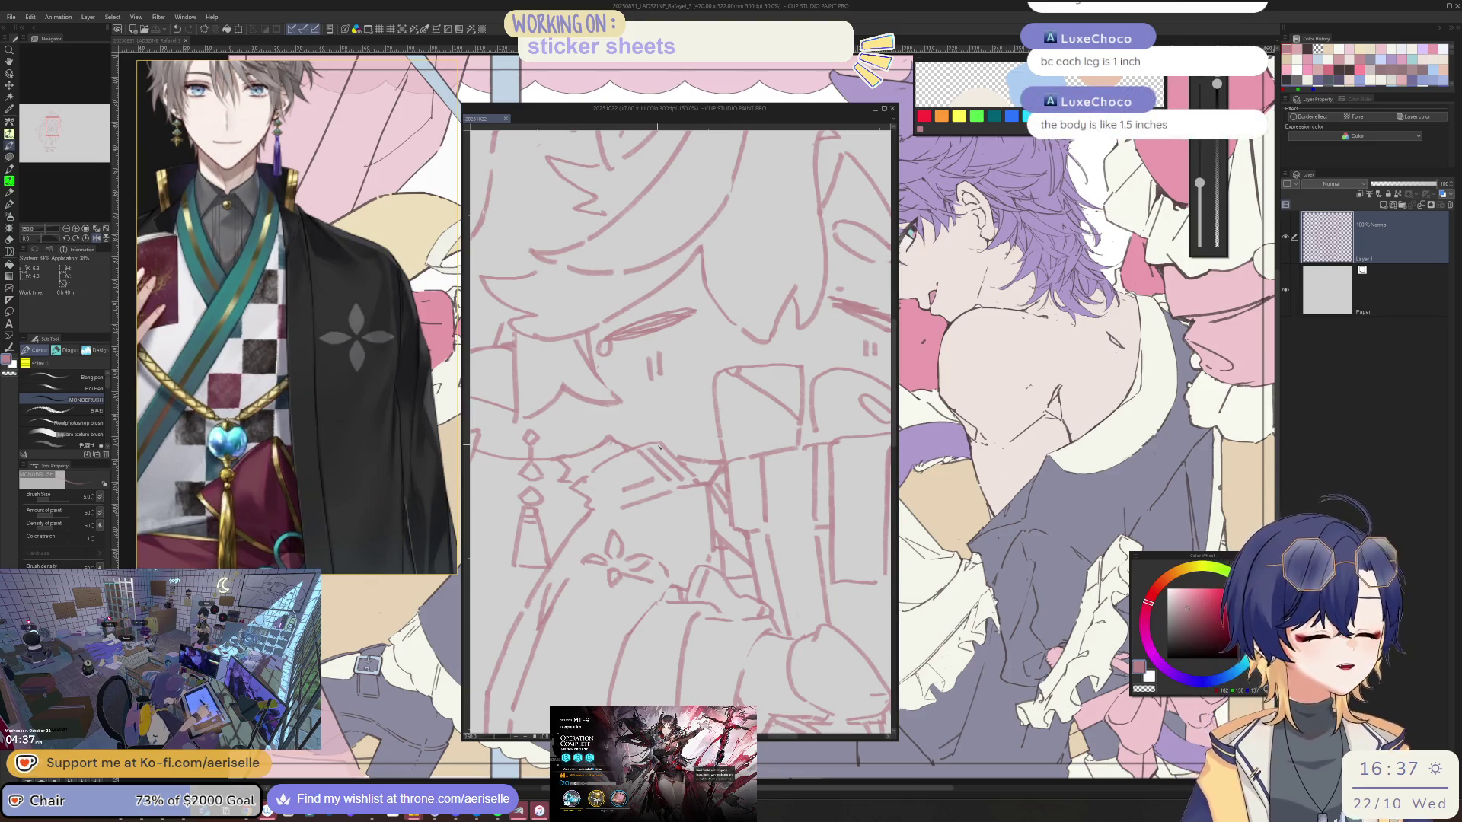
pyautogui.scroll(-2, 727, 499)
pyautogui.scroll(-1, 728, 498)
pyautogui.scroll(2, 732, 511)
pyautogui.scroll(1, 732, 511)
# - Add a short blush stroke under the eye and two short vertical lines on the cards
pyautogui.press('j')
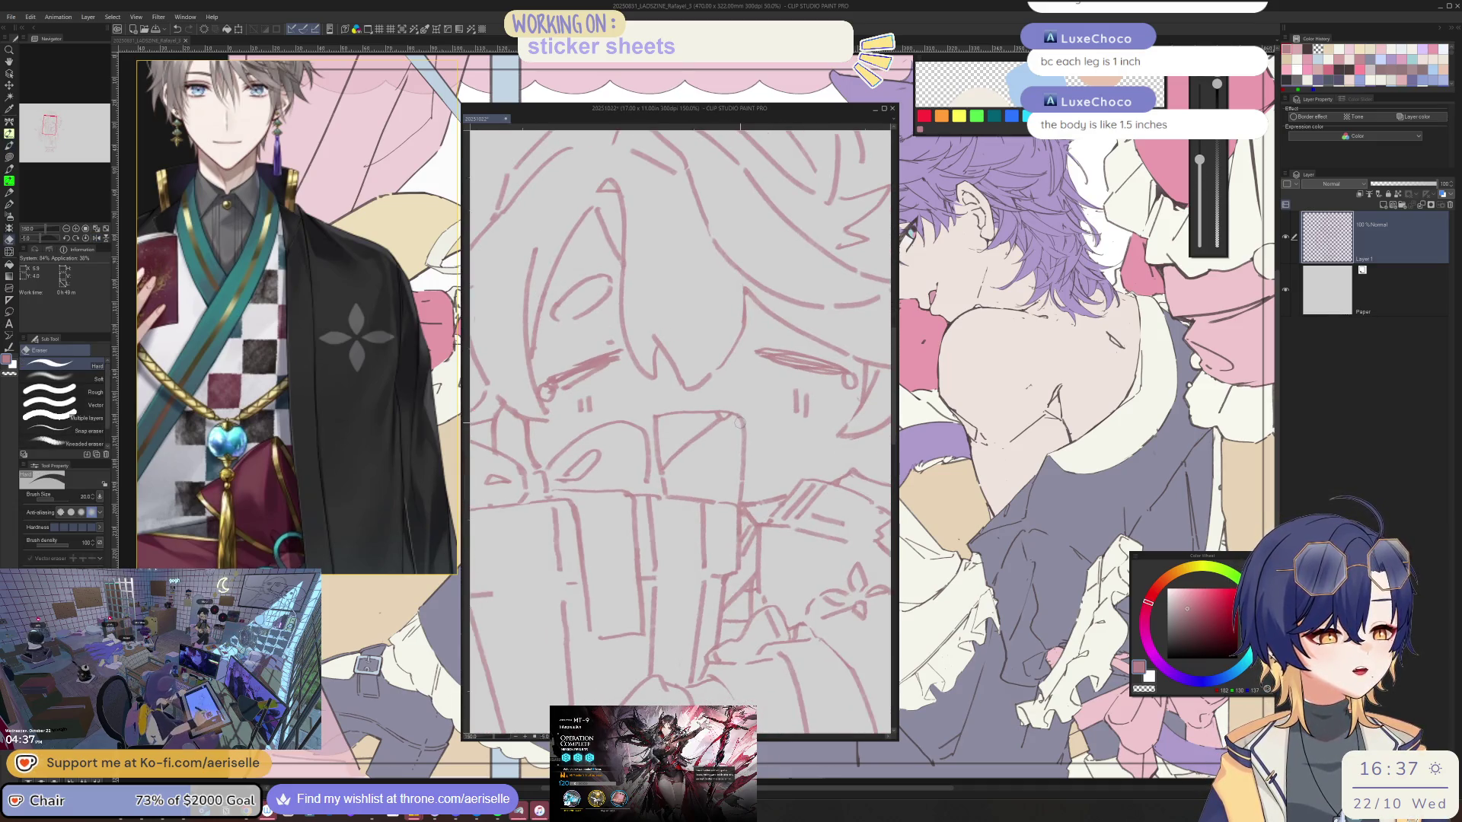
pyautogui.press('p')
pyautogui.moveTo(743, 420); pyautogui.dragTo(742, 436)
pyautogui.press('h')
pyautogui.scroll(1, 685, 458)
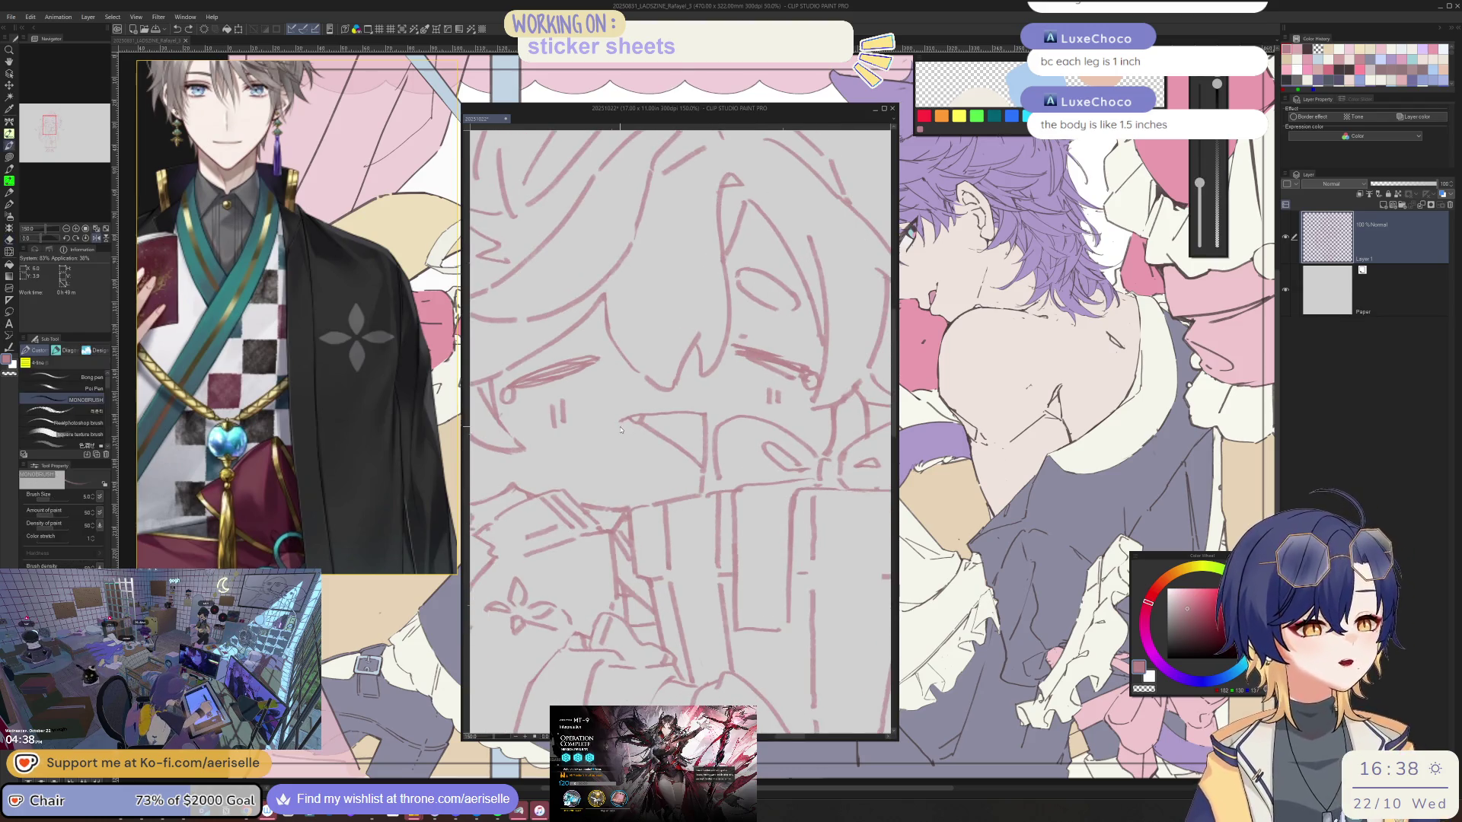
pyautogui.moveTo(620, 425); pyautogui.dragTo(631, 489)
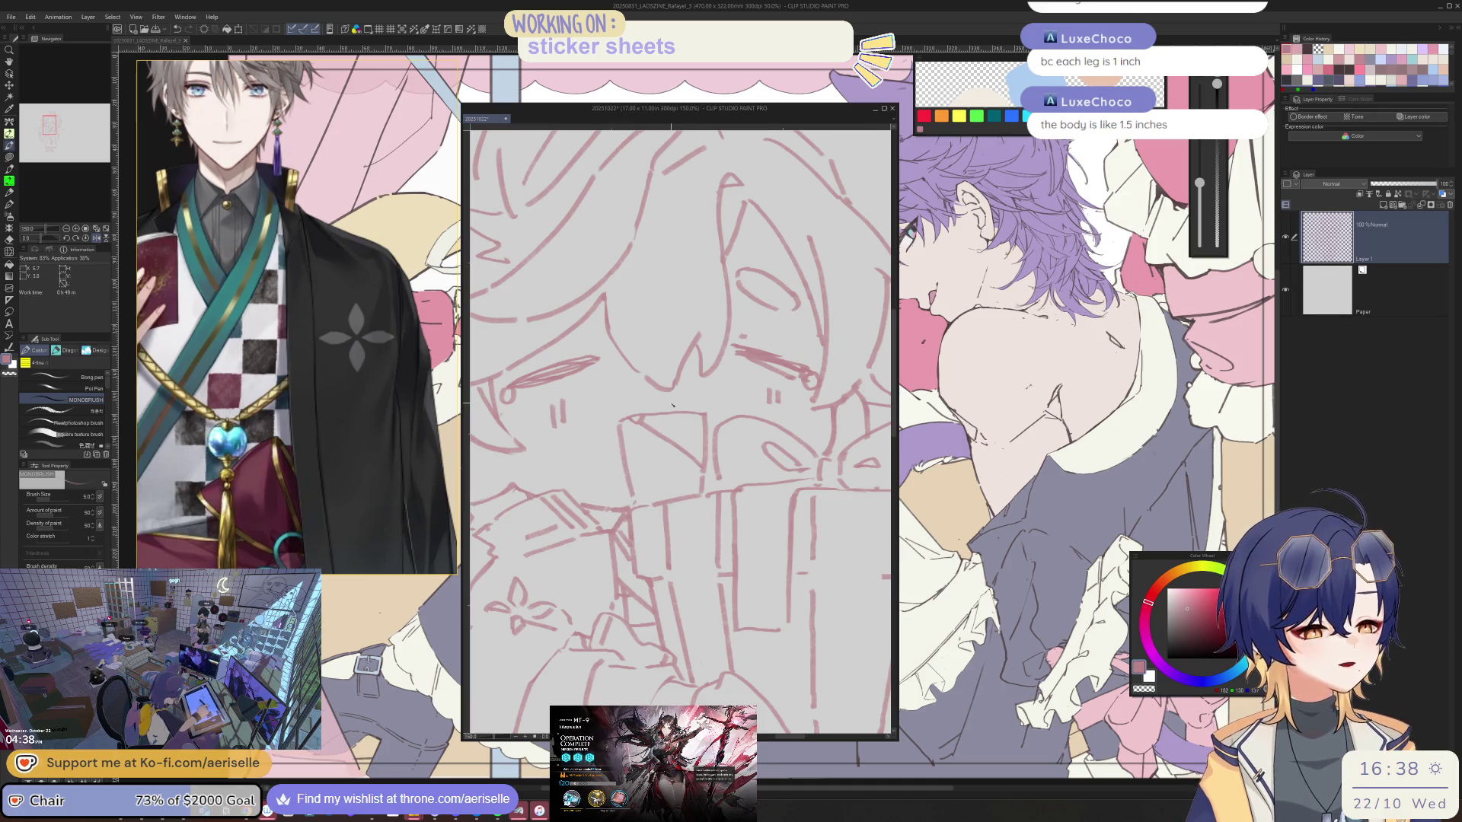
pyautogui.scroll(-2, 673, 405)
pyautogui.scroll(3, 641, 446)
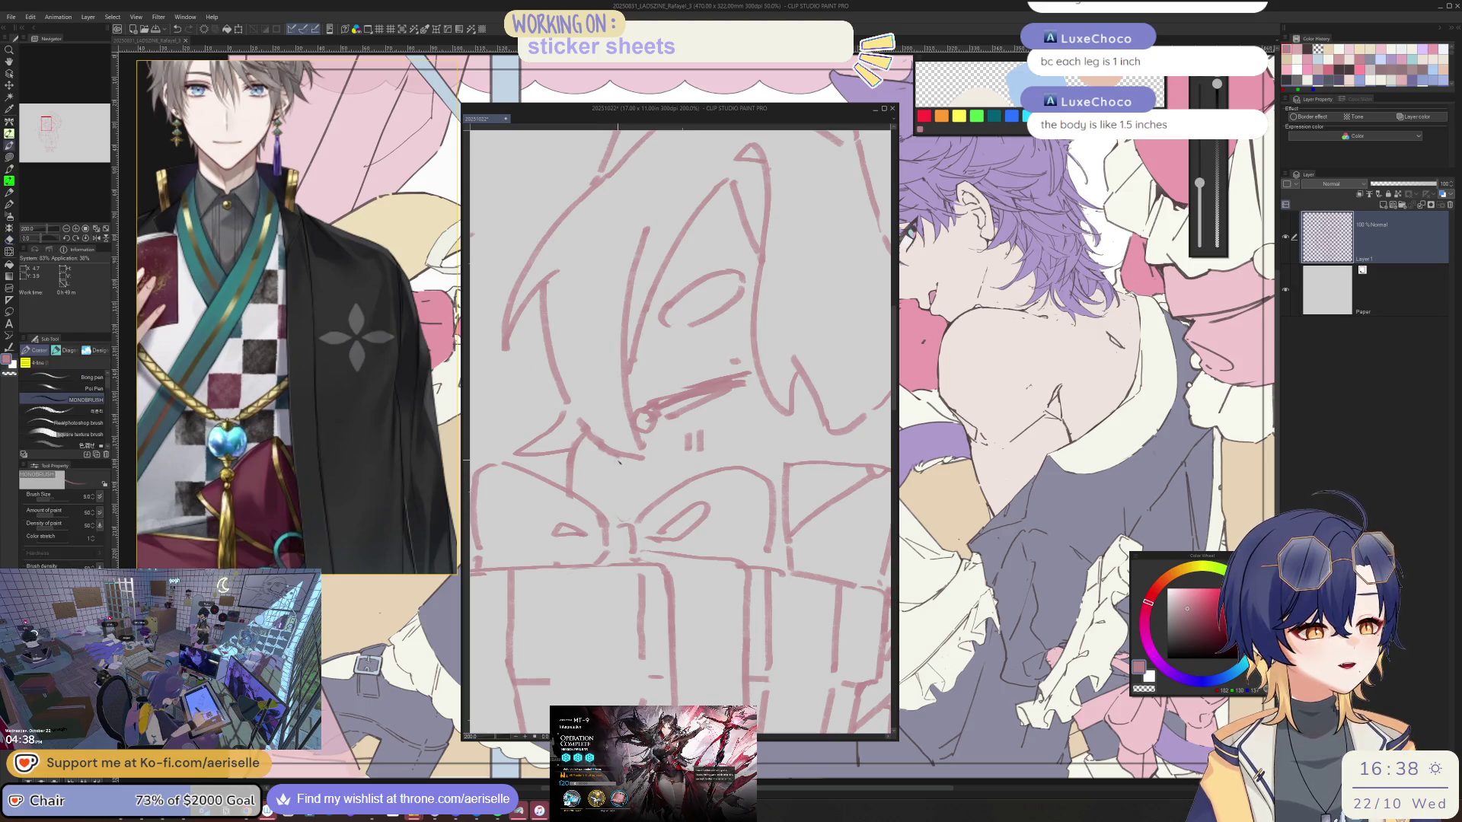
pyautogui.moveTo(616, 458); pyautogui.dragTo(624, 500)
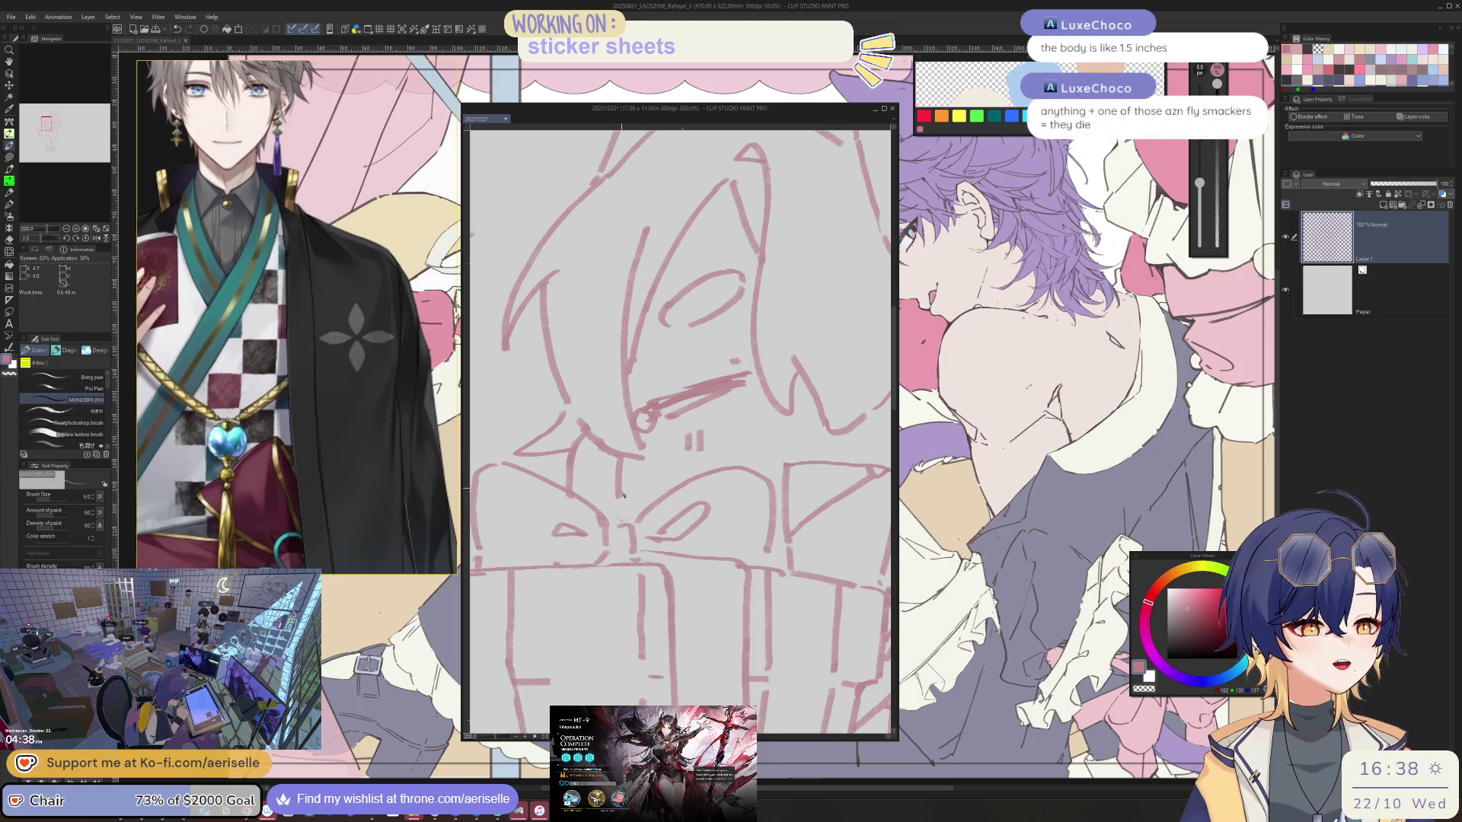
pyautogui.scroll(-3, 637, 470)
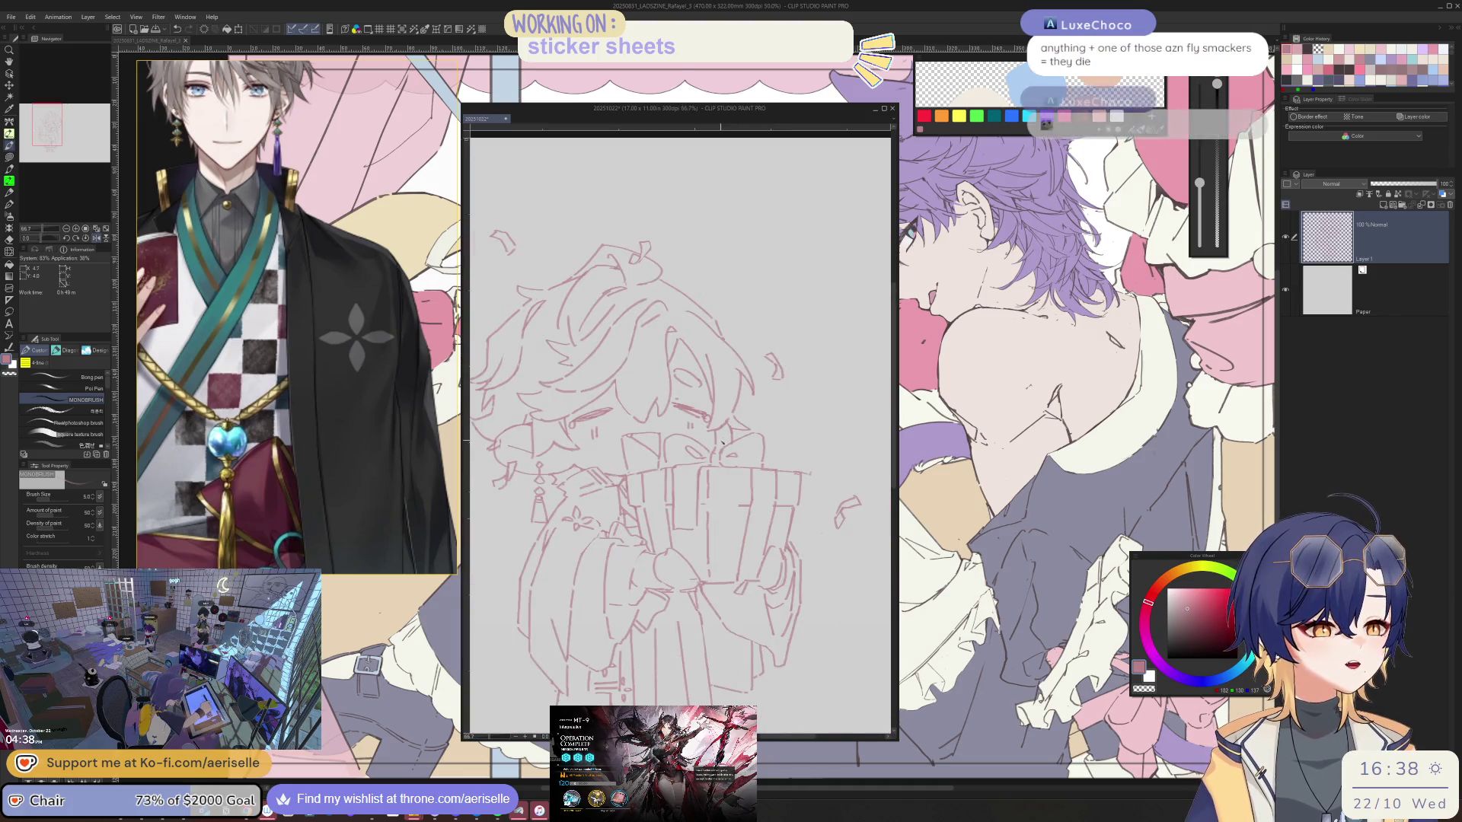
pyautogui.scroll(3, 686, 446)
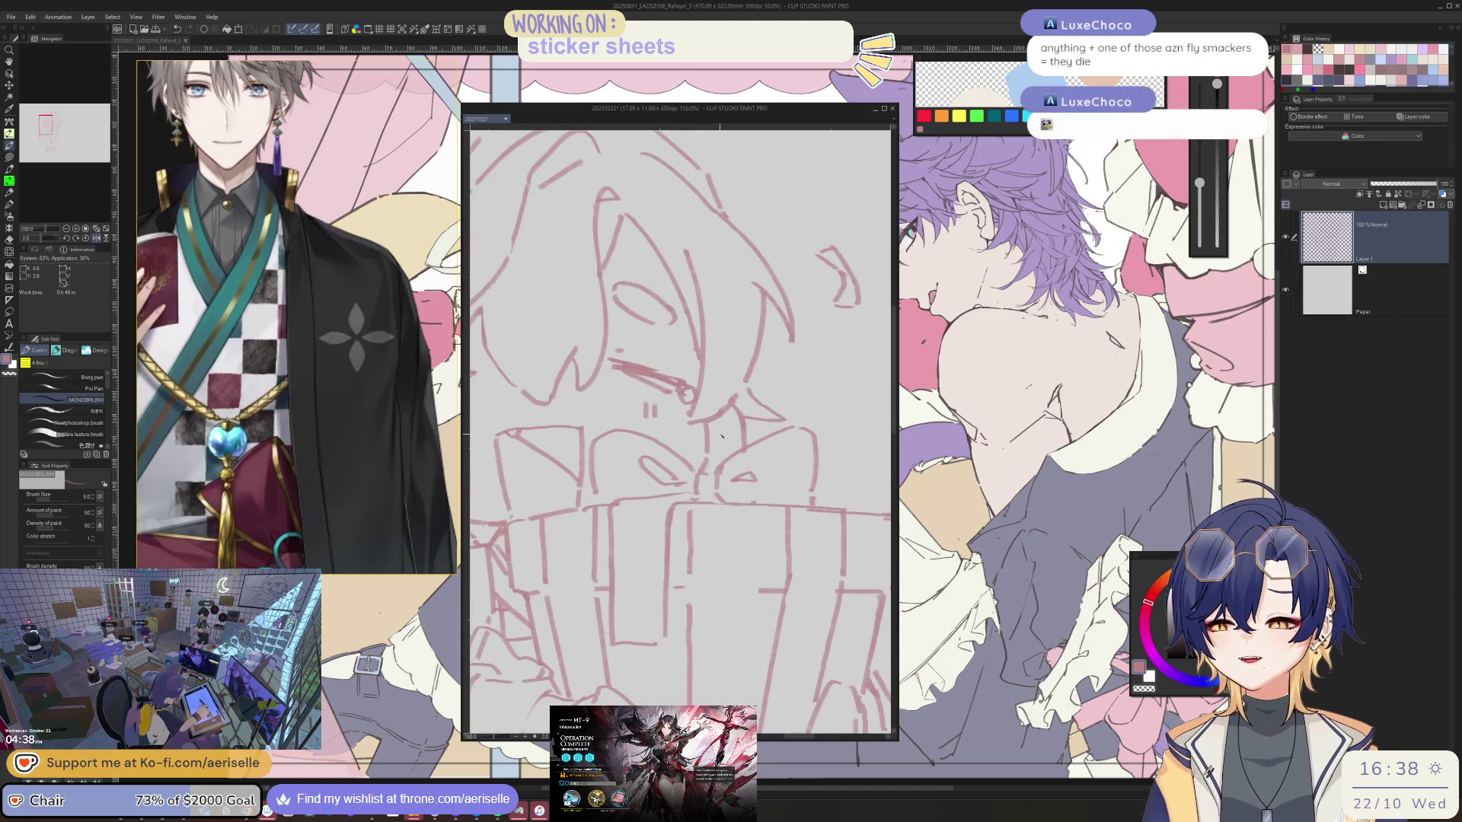
pyautogui.scroll(2, 679, 435)
pyautogui.scroll(2, 680, 435)
# - Erase stray marks around the cards with the canvas tilted about 45 degrees
pyautogui.press('j')
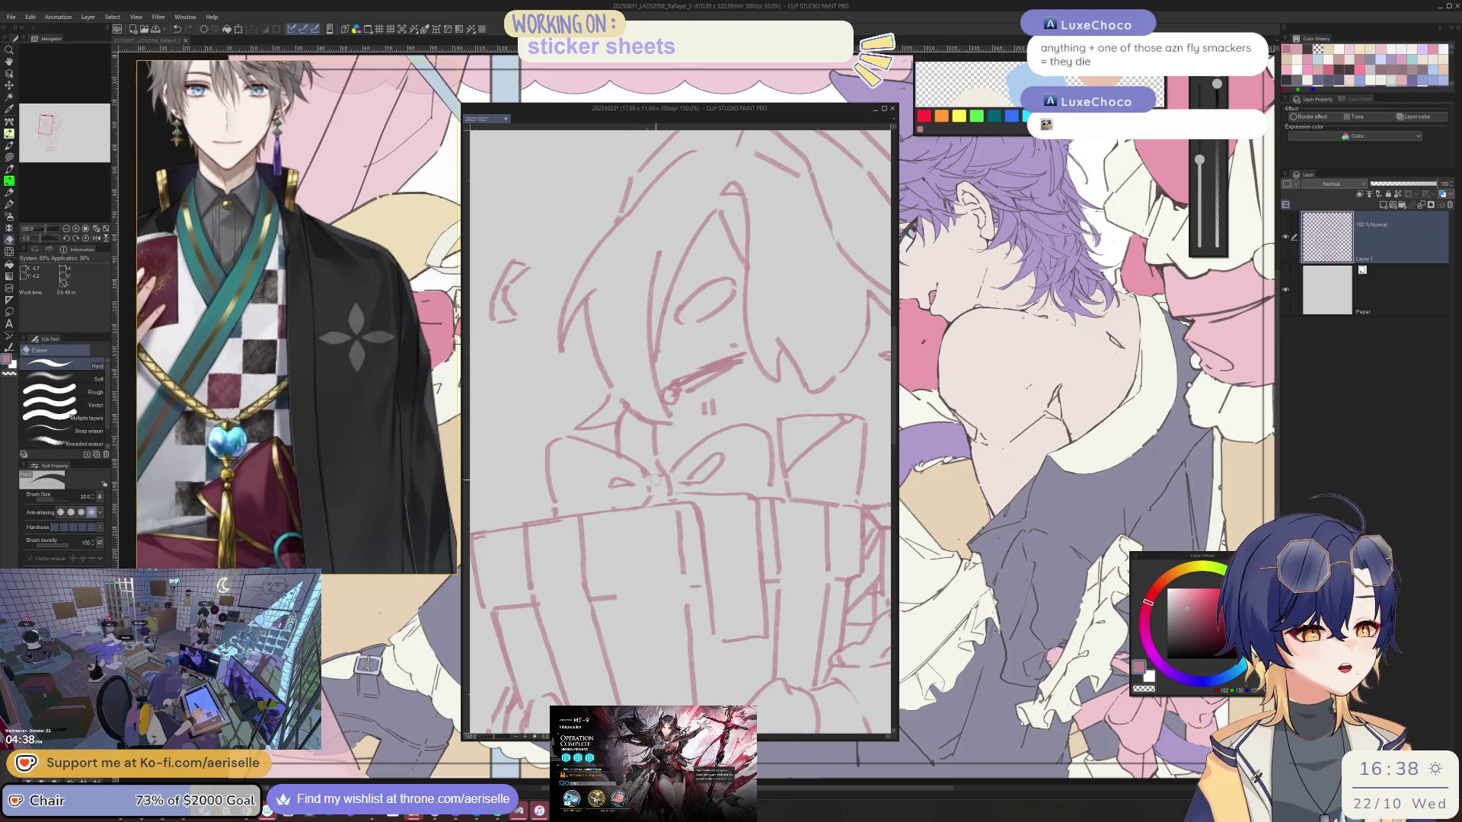
pyautogui.press('b')
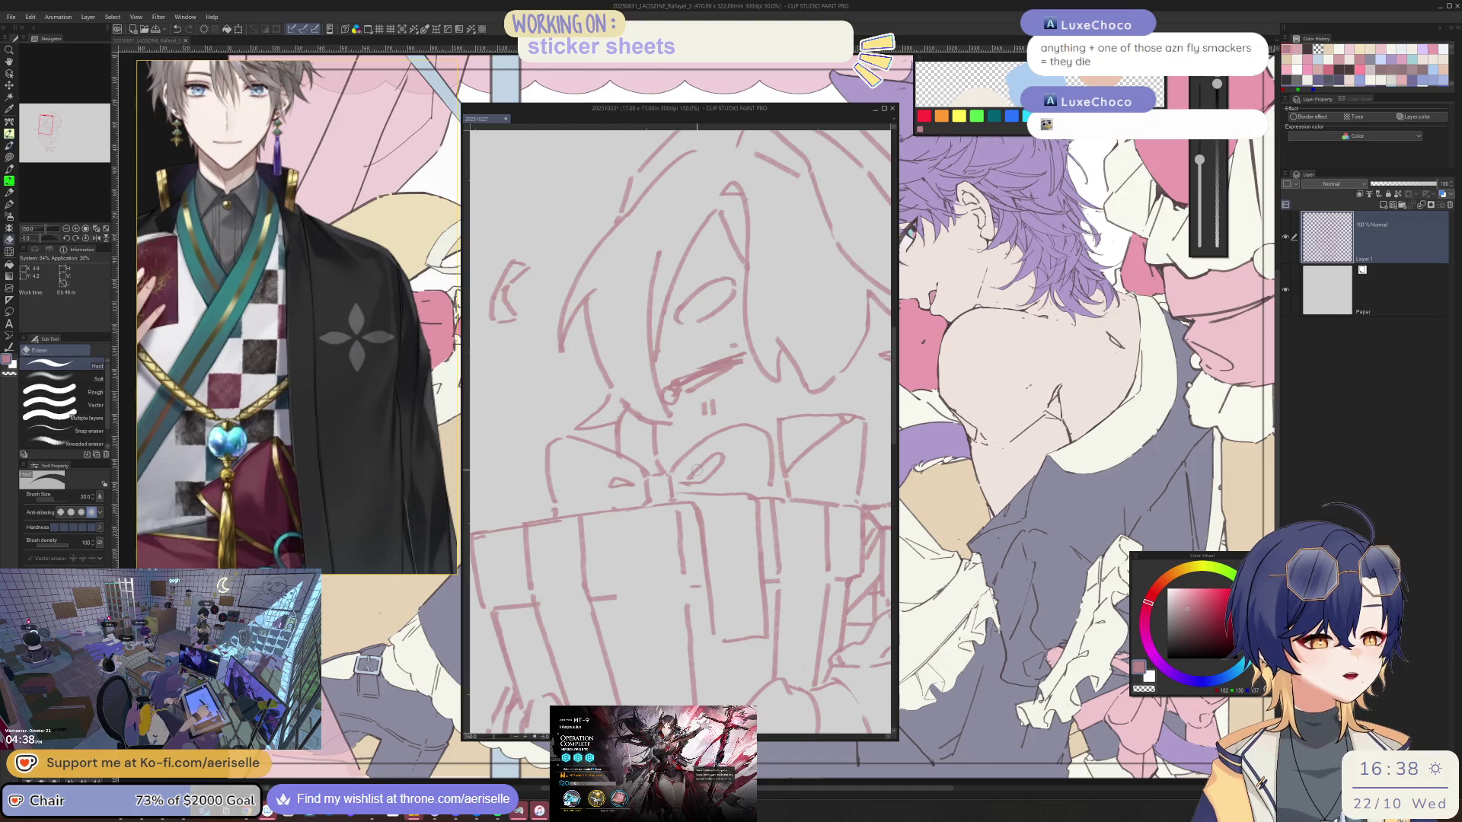
pyautogui.moveTo(691, 491); pyautogui.dragTo(737, 474)
pyautogui.press('p')
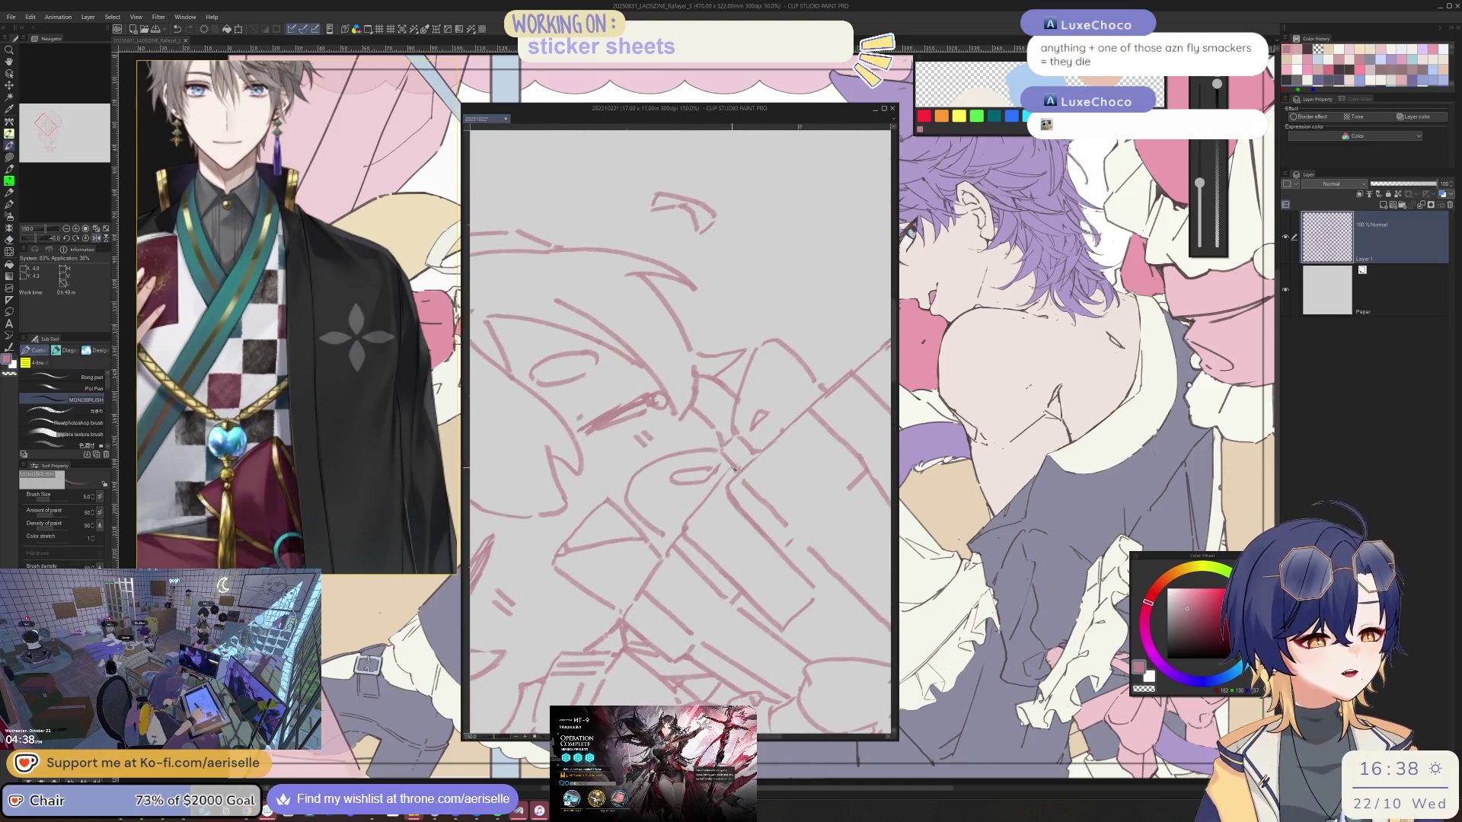
pyautogui.scroll(-5, 737, 470)
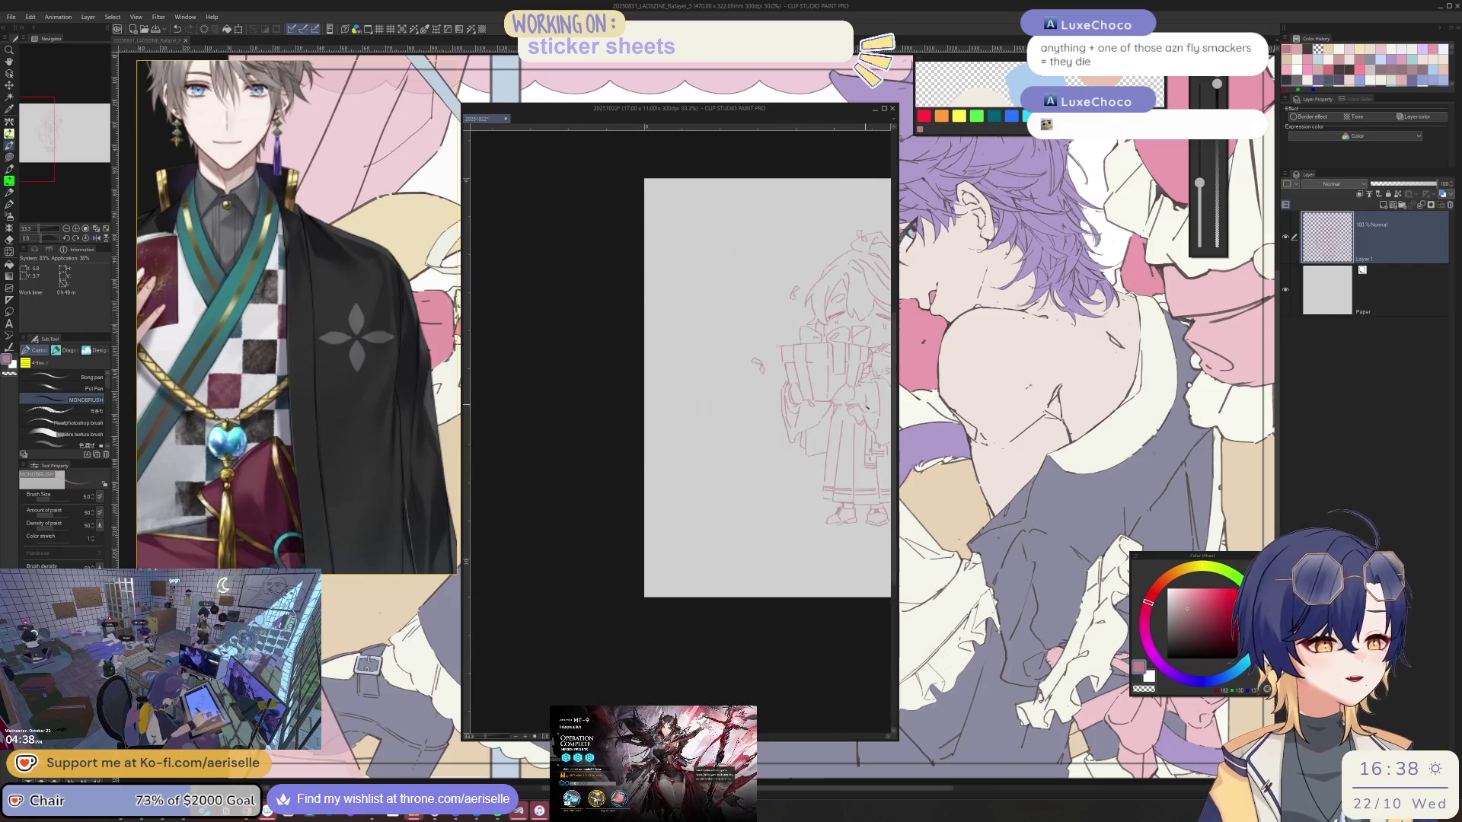
pyautogui.scroll(2, 833, 403)
pyautogui.scroll(4, 743, 435)
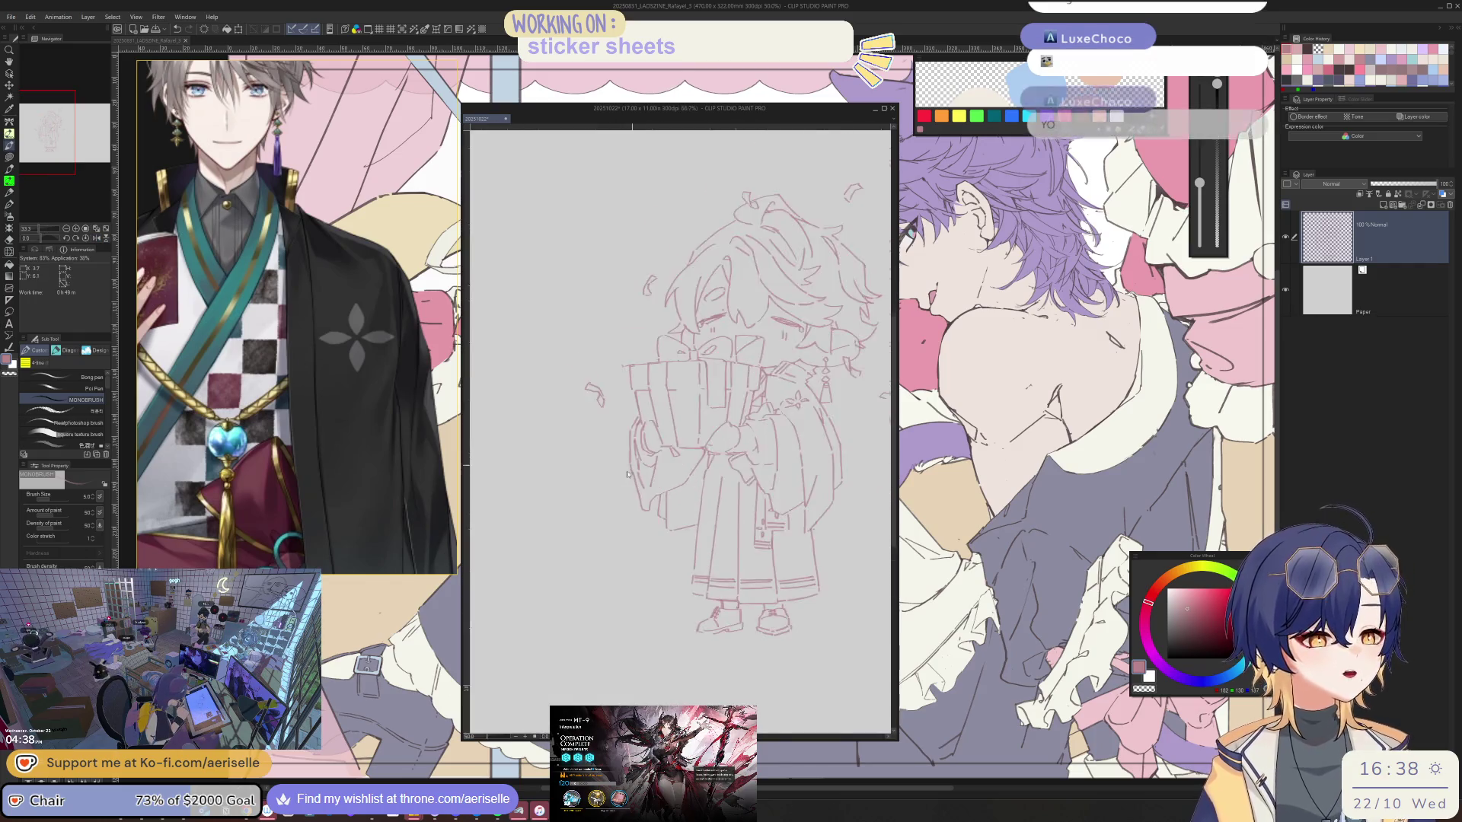
pyautogui.scroll(-3, 685, 457)
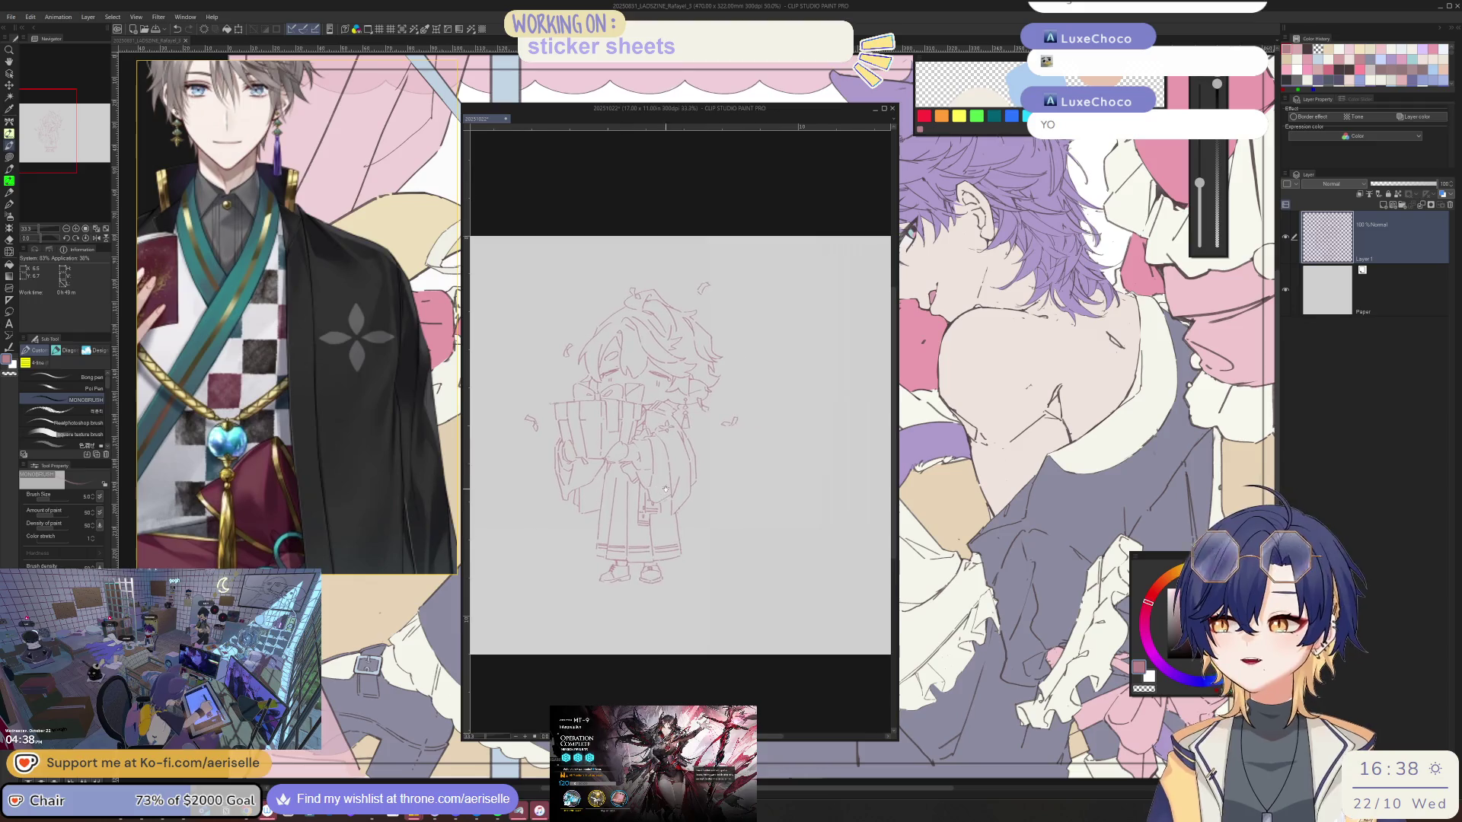
pyautogui.scroll(-2, 732, 457)
pyautogui.scroll(-3, 735, 457)
pyautogui.scroll(2, 791, 436)
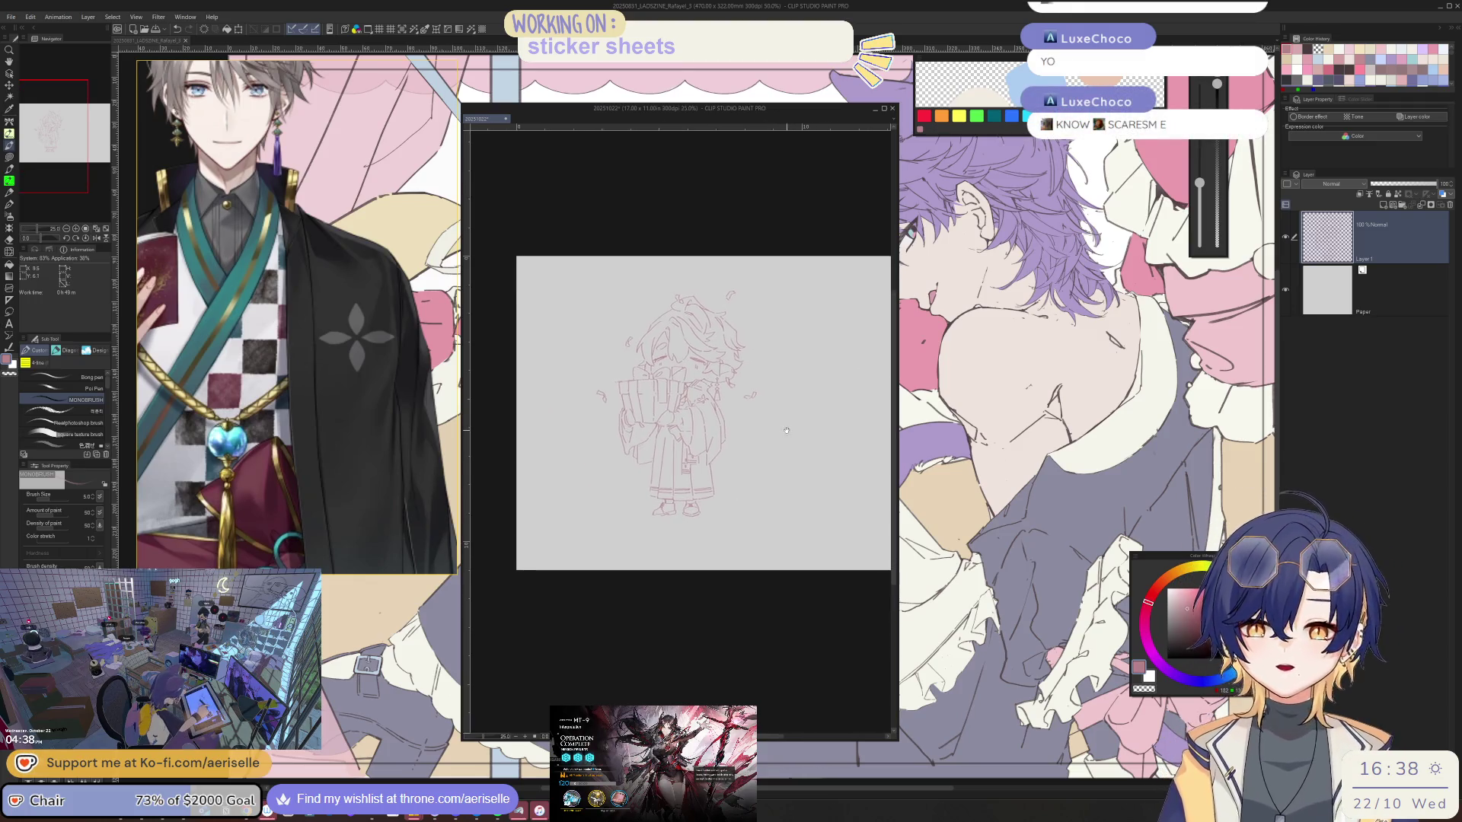
pyautogui.scroll(-1, 792, 437)
pyautogui.scroll(1, 790, 430)
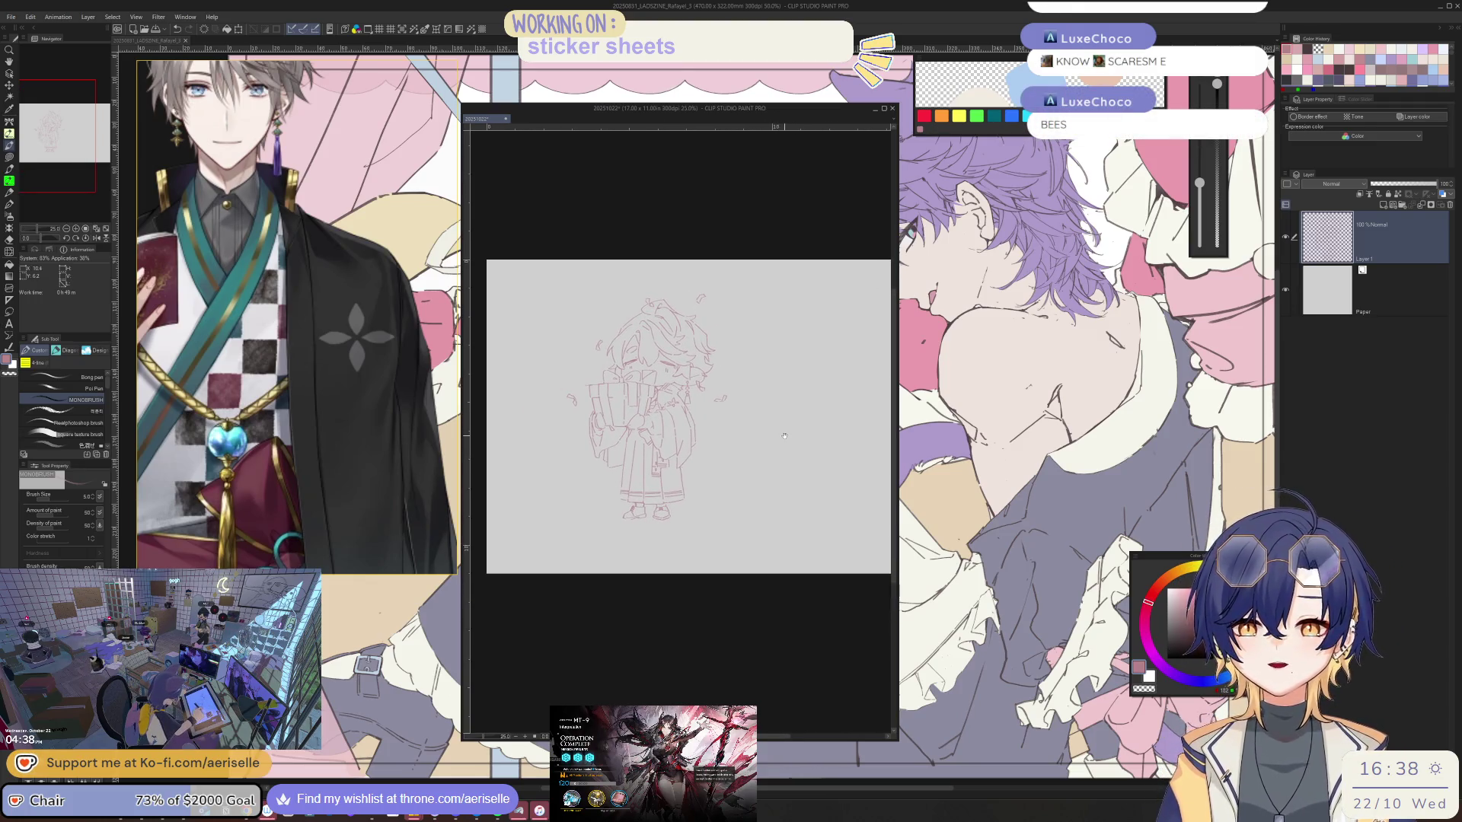
pyautogui.scroll(-1, 791, 431)
pyautogui.scroll(1, 790, 431)
pyautogui.scroll(4, 685, 457)
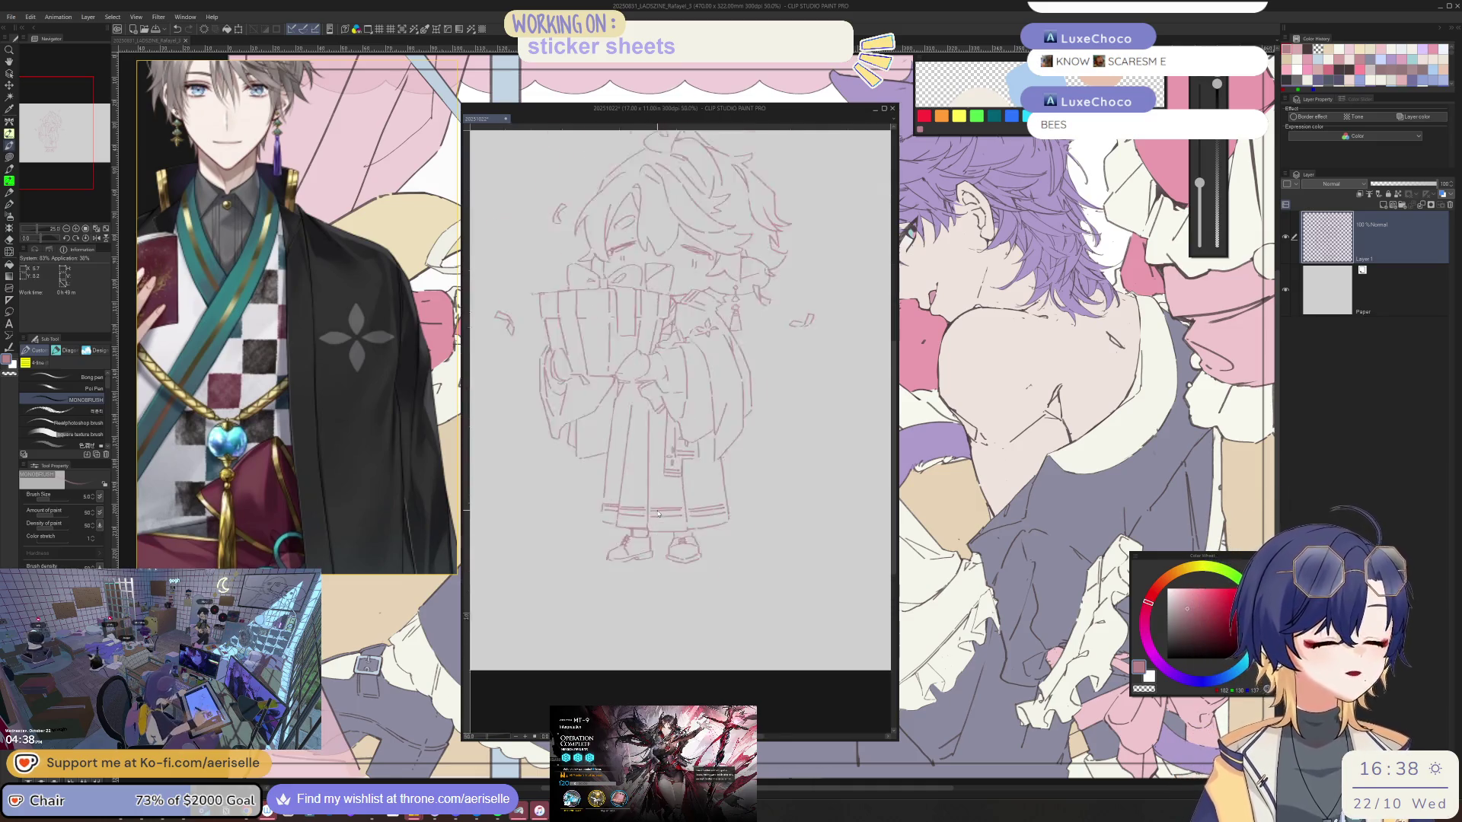
pyautogui.scroll(4, 643, 542)
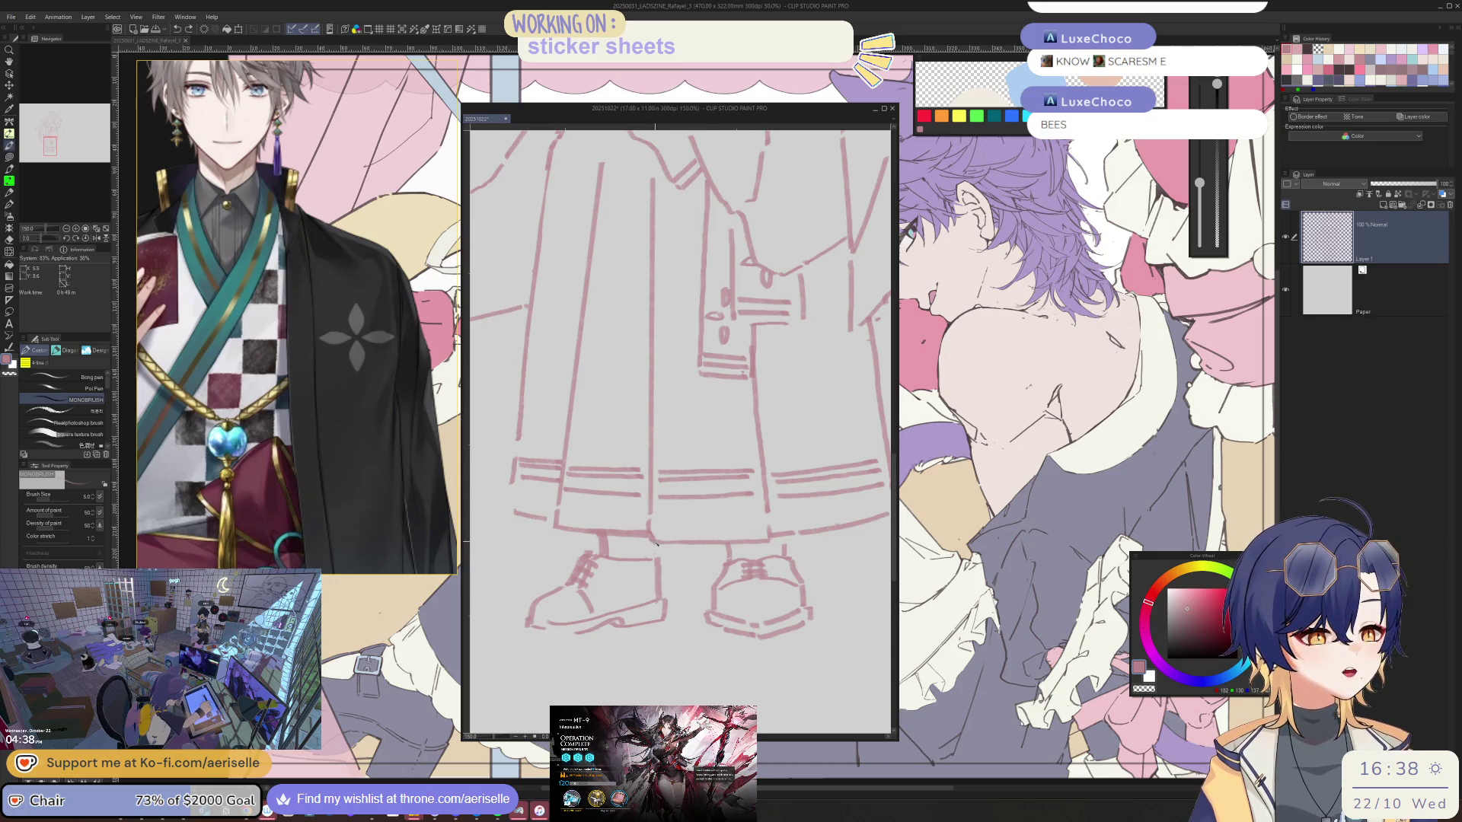
# - Check the shoes mirrored, then add a short line at the left shoe's edge
pyautogui.press('h')
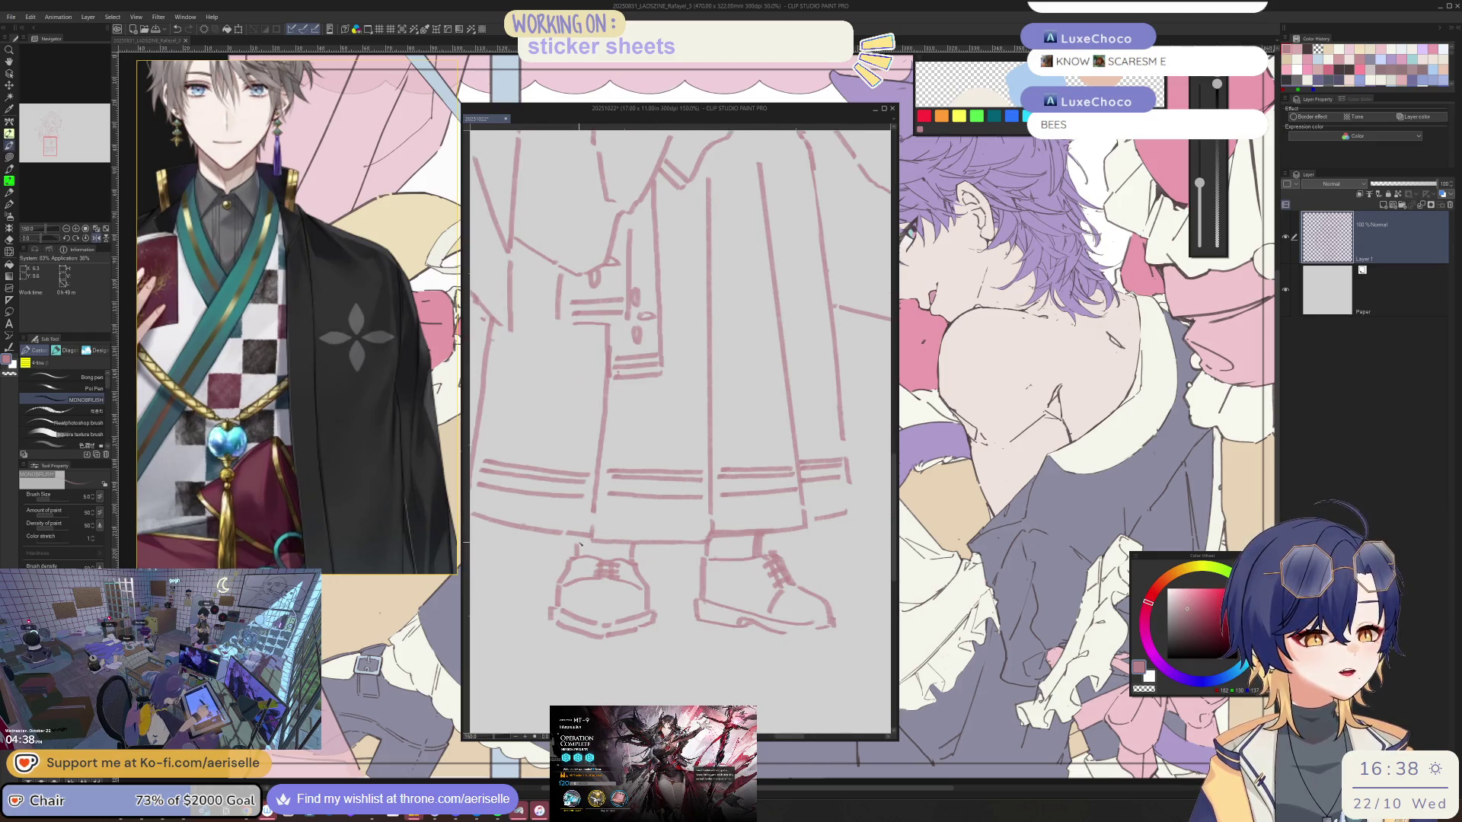
pyautogui.press('h')
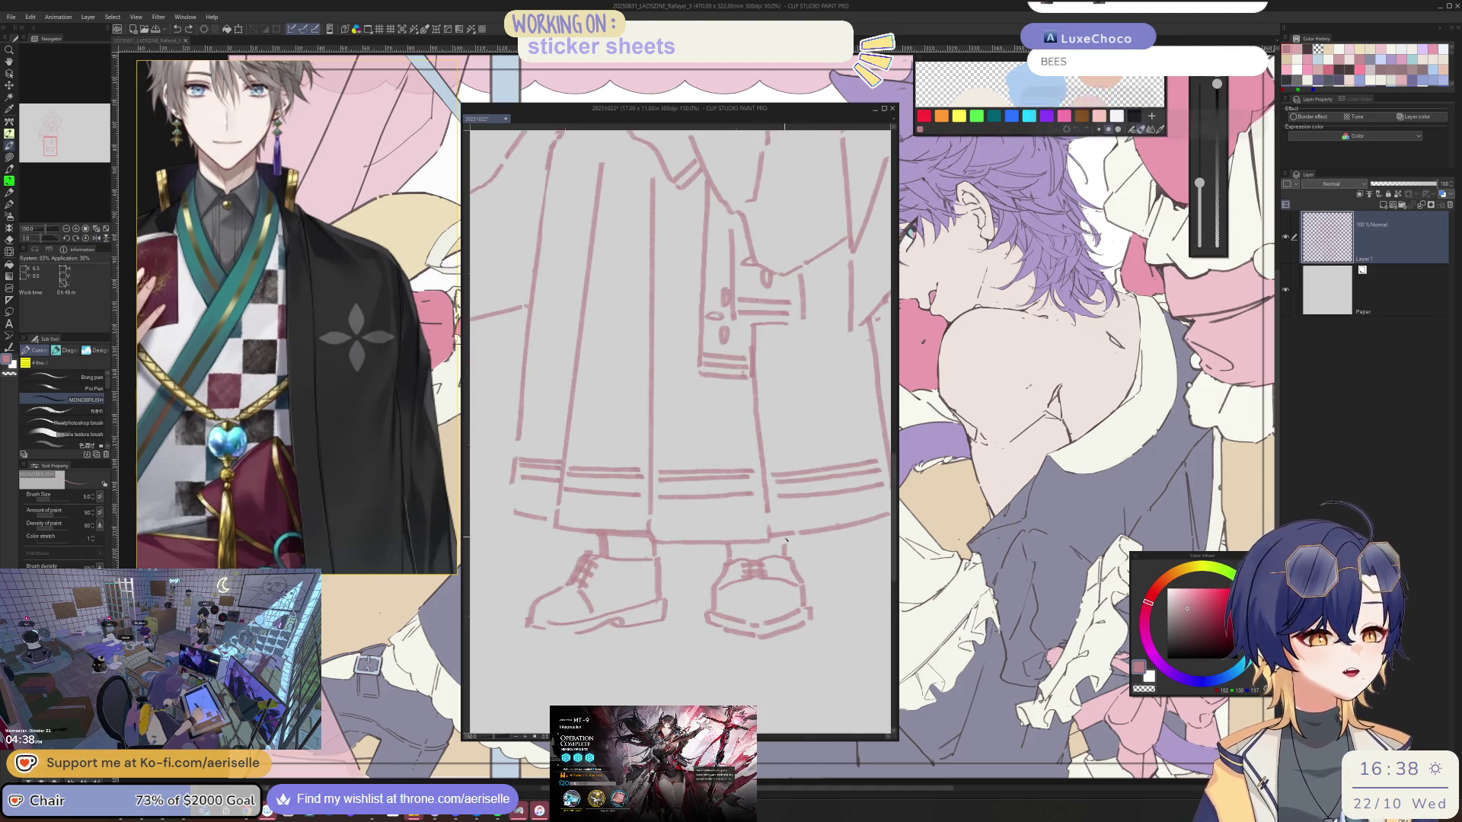
pyautogui.scroll(-3, 686, 377)
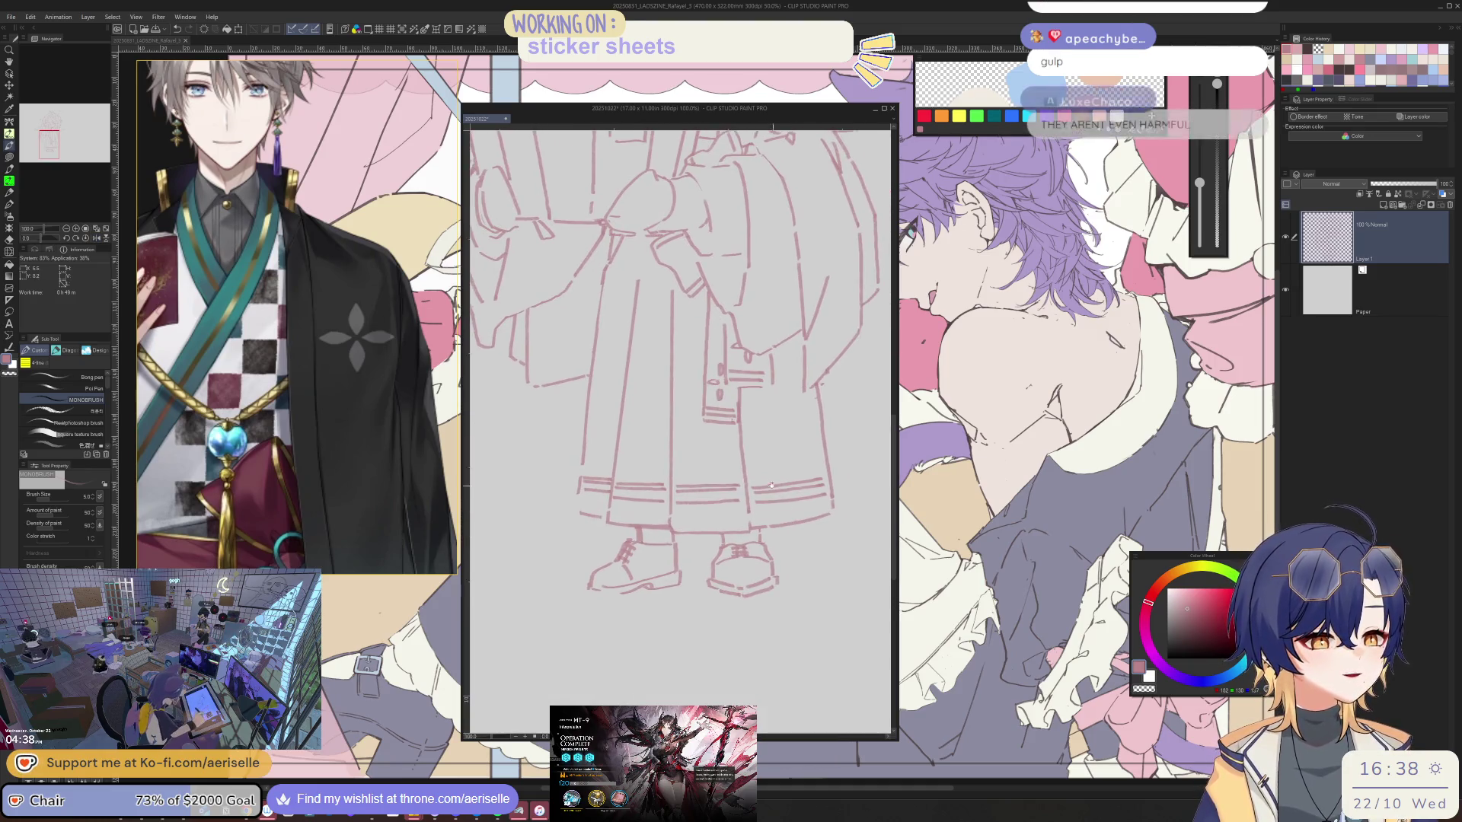
pyautogui.scroll(3, 772, 485)
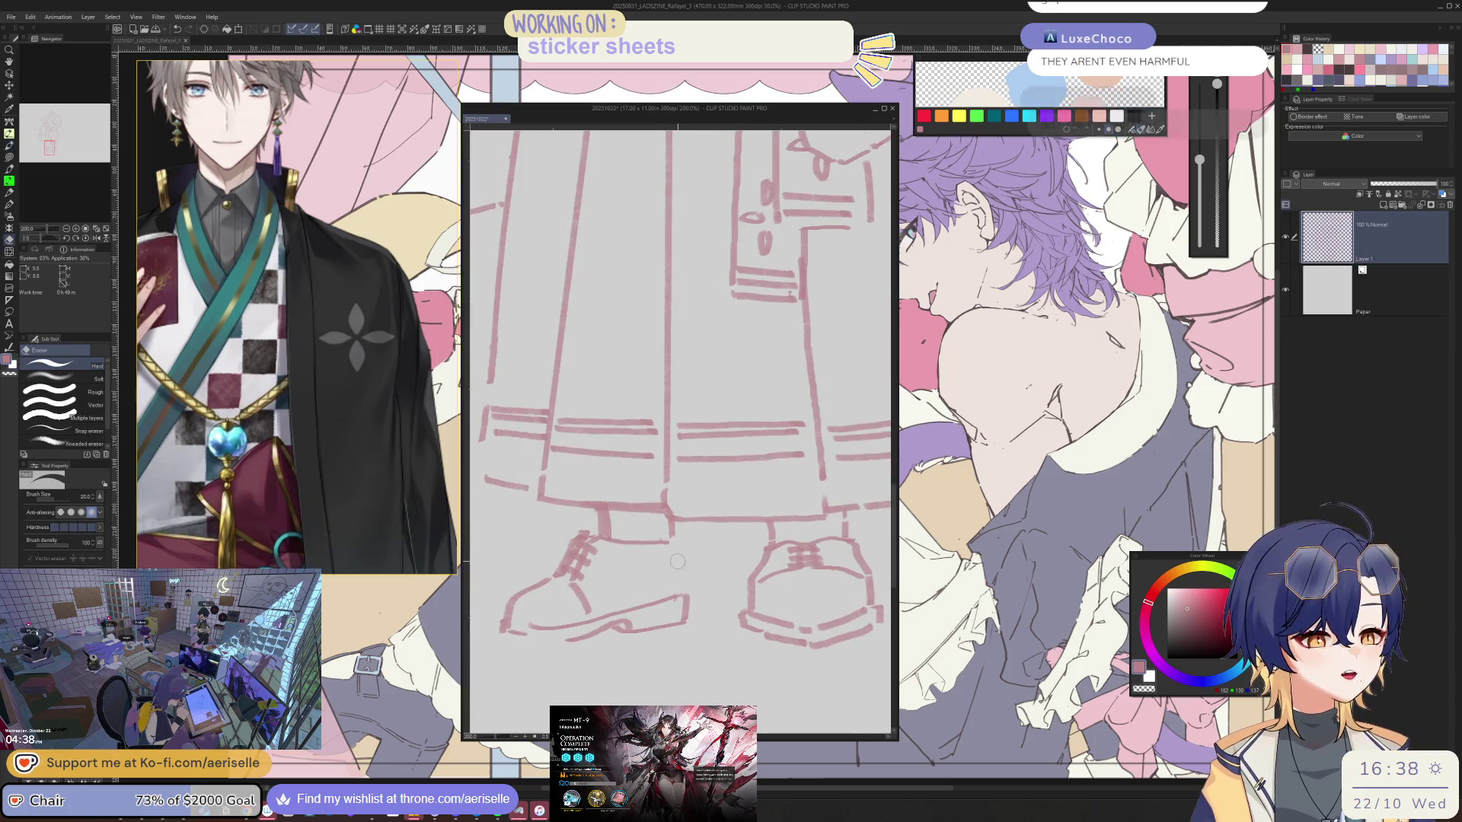
pyautogui.moveTo(678, 546); pyautogui.dragTo(685, 592)
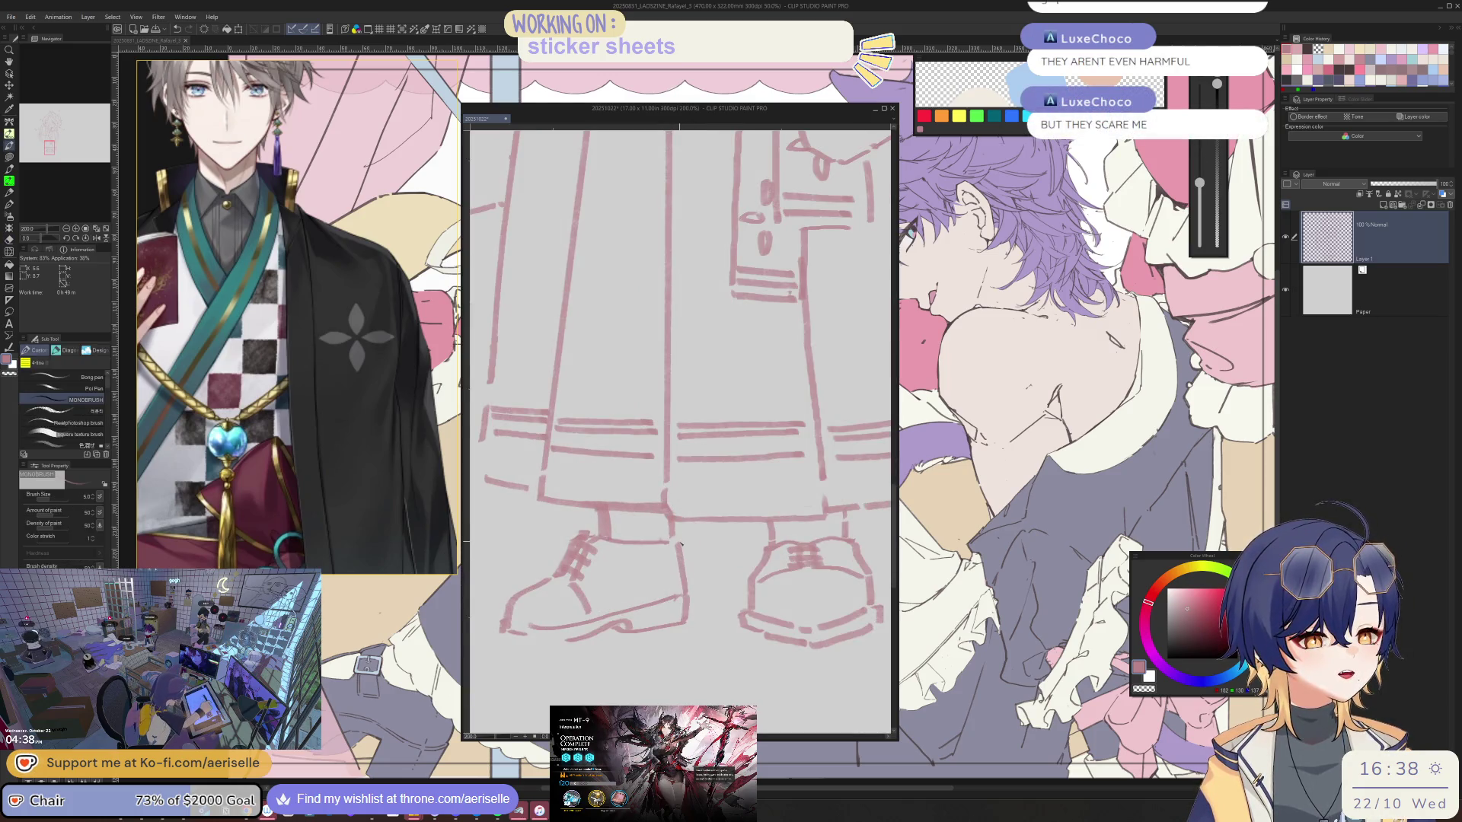
pyautogui.scroll(-3, 806, 477)
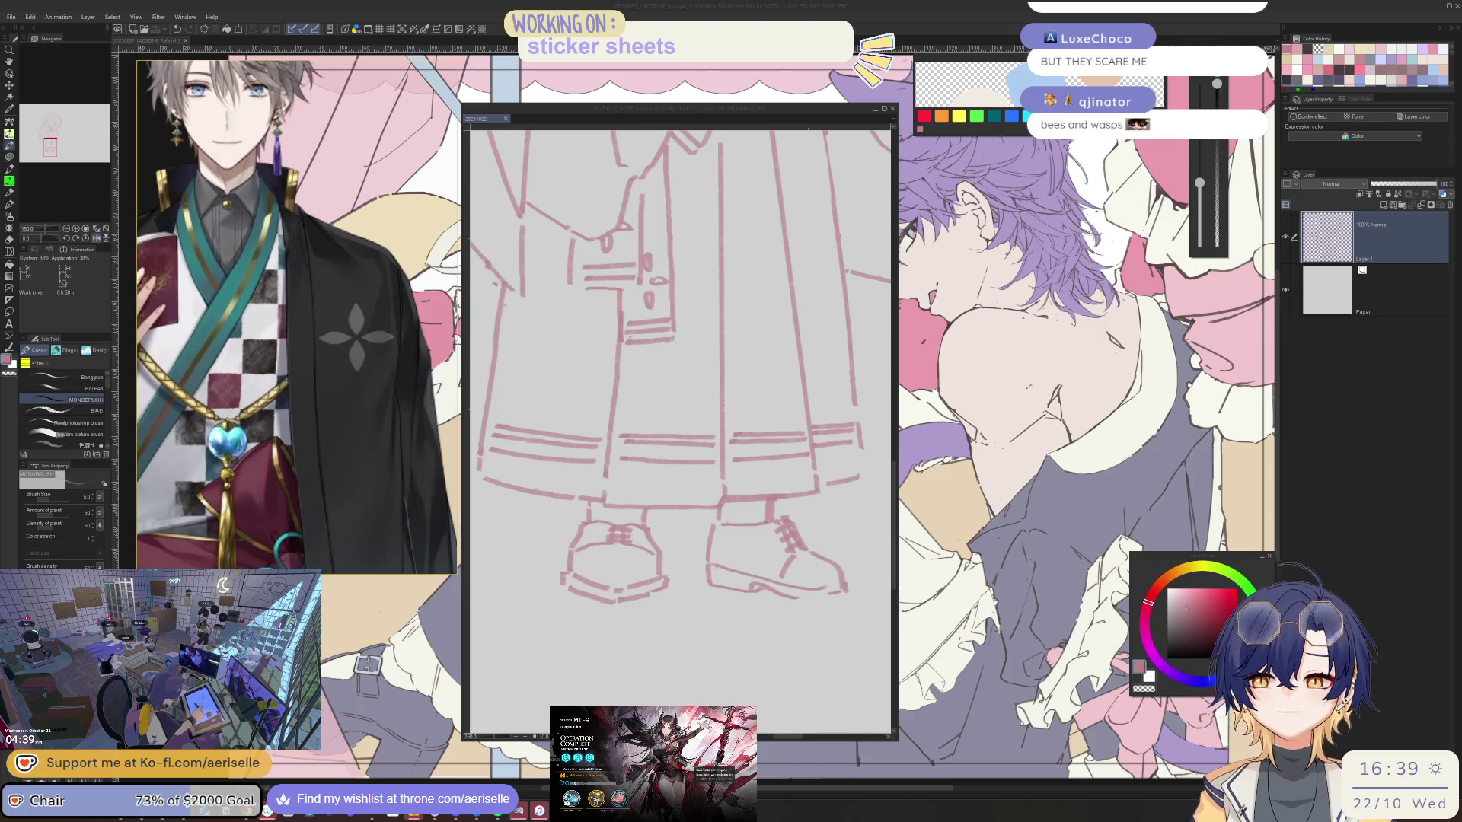
# - Dismiss the game's results screen and return to the canvas
pyautogui.hotkey('alt', 'Tab')
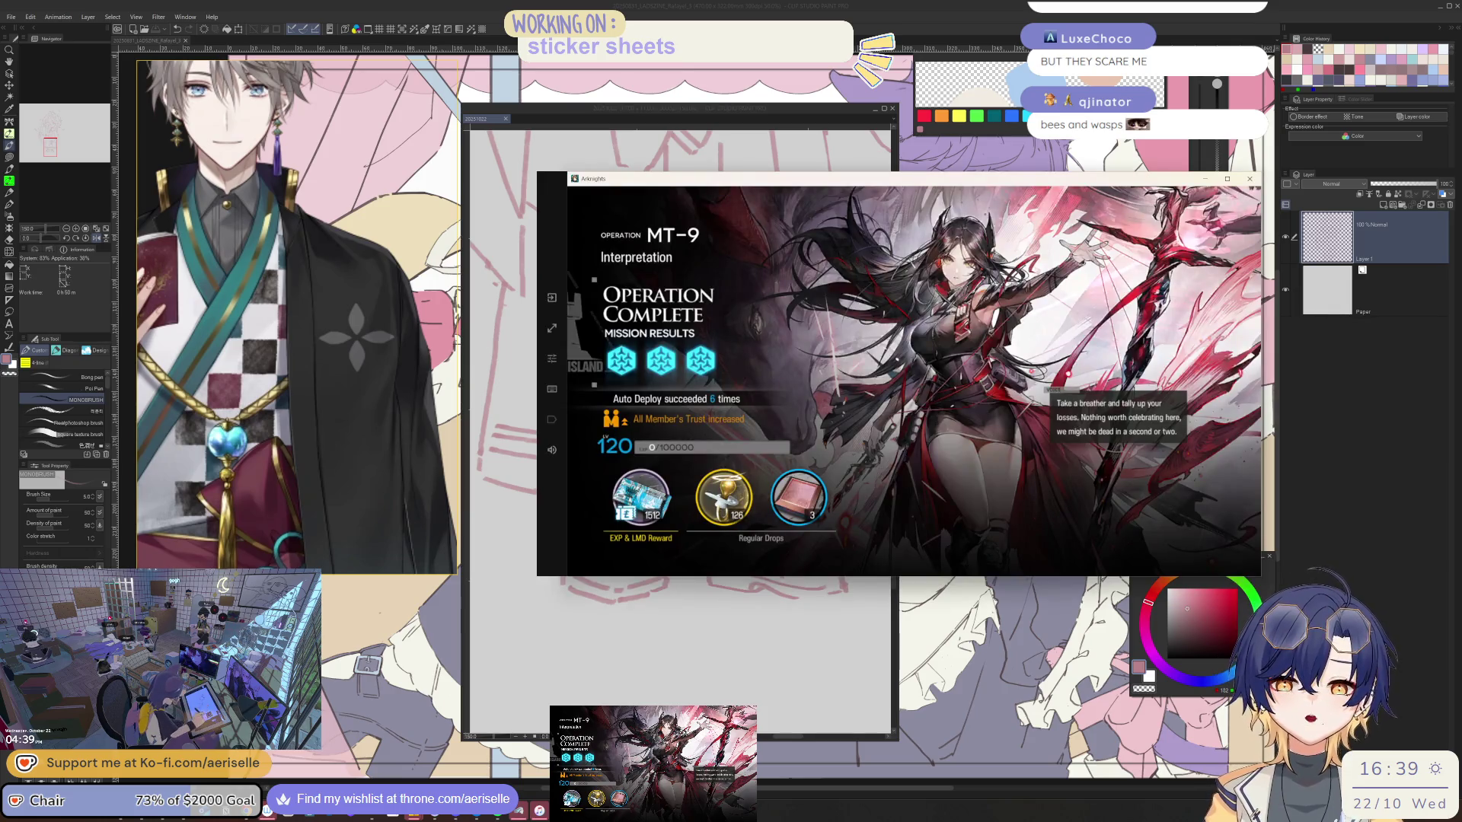
pyautogui.click(957, 355)
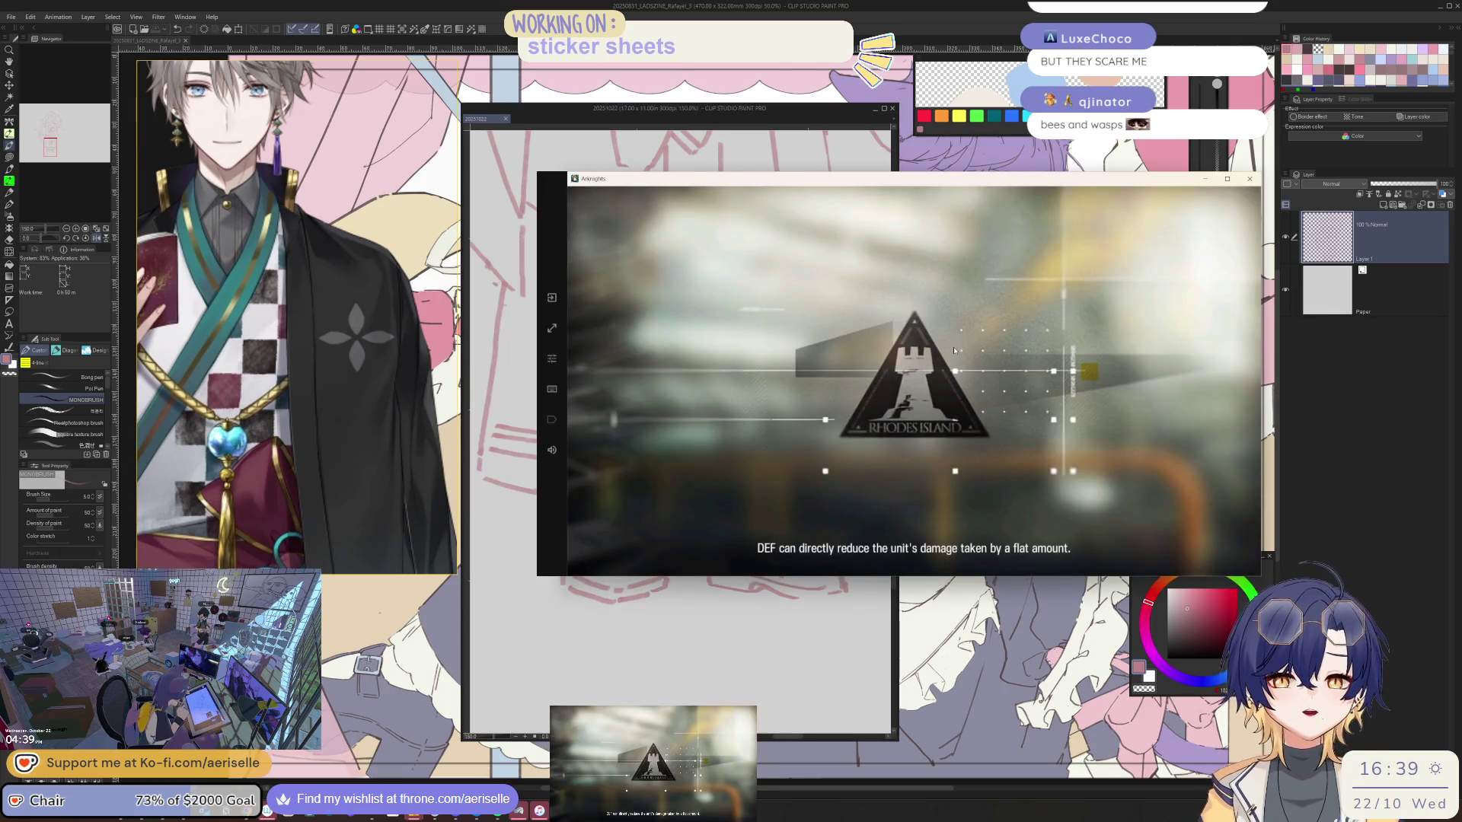
pyautogui.hotkey('alt', 'Tab')
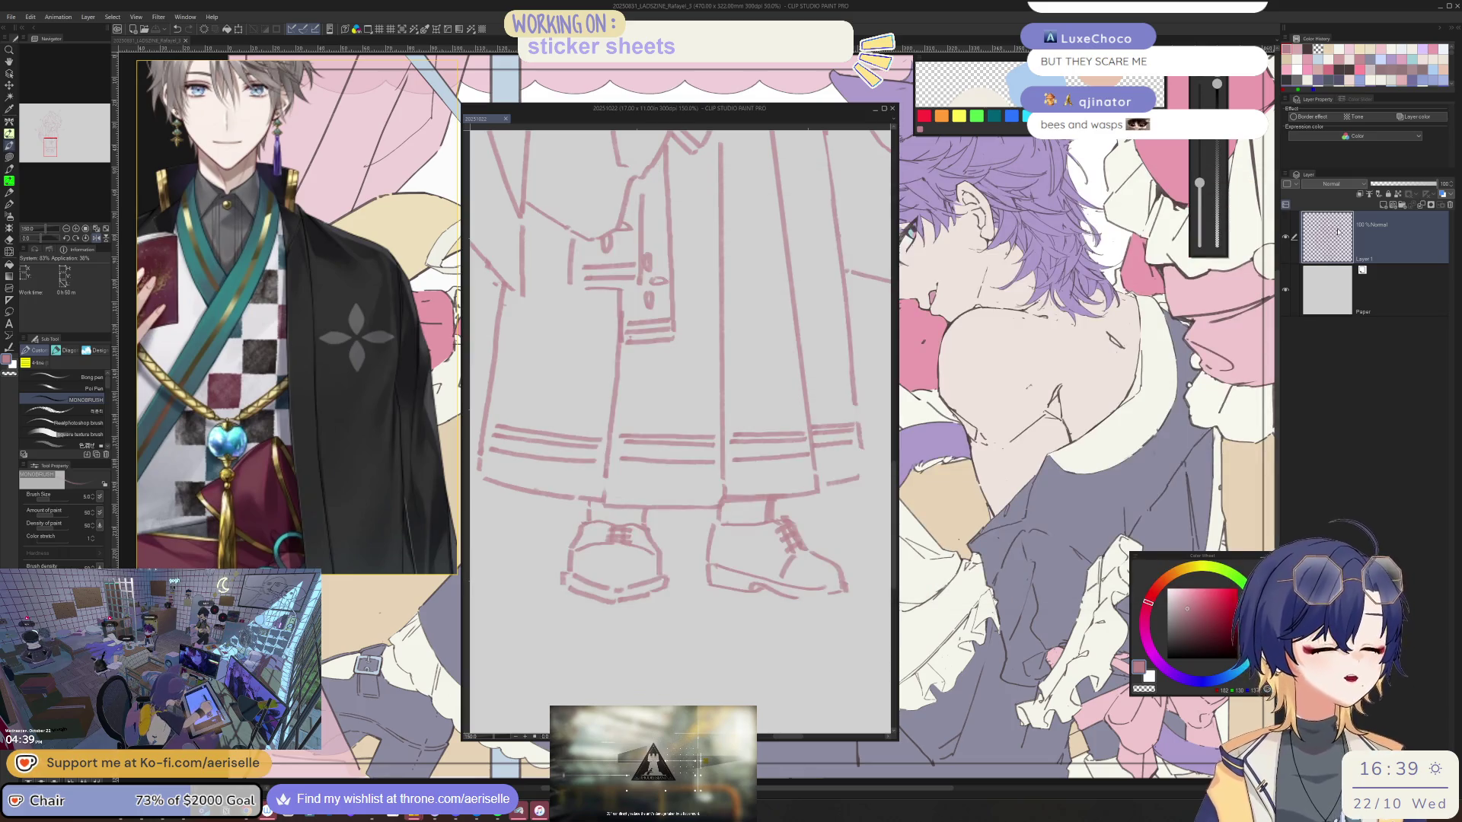
# - Lasso-select the right shoe's line work and switch to moving it
pyautogui.press('m')
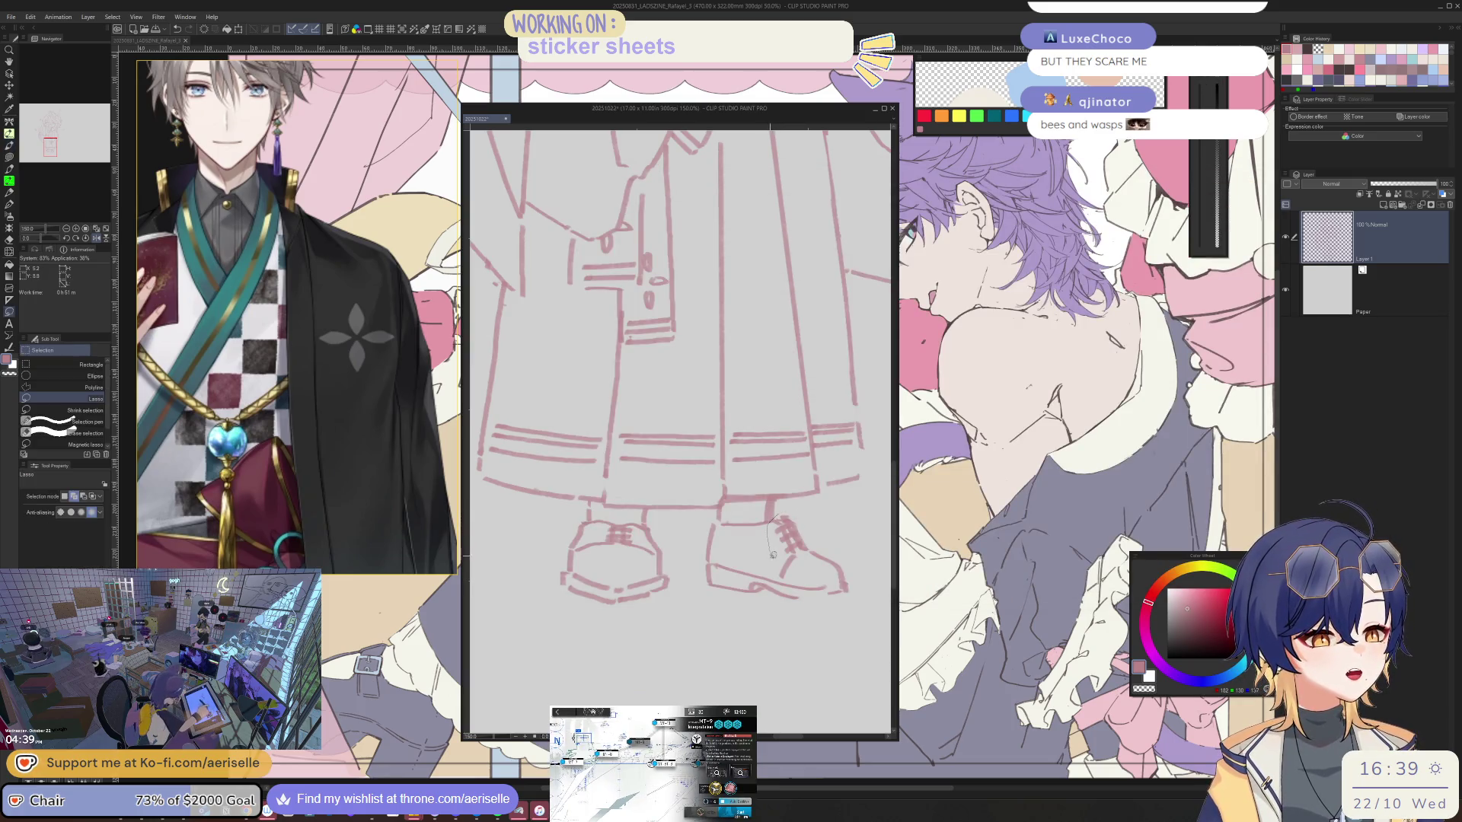
pyautogui.moveTo(830, 580); pyautogui.dragTo(851, 577)
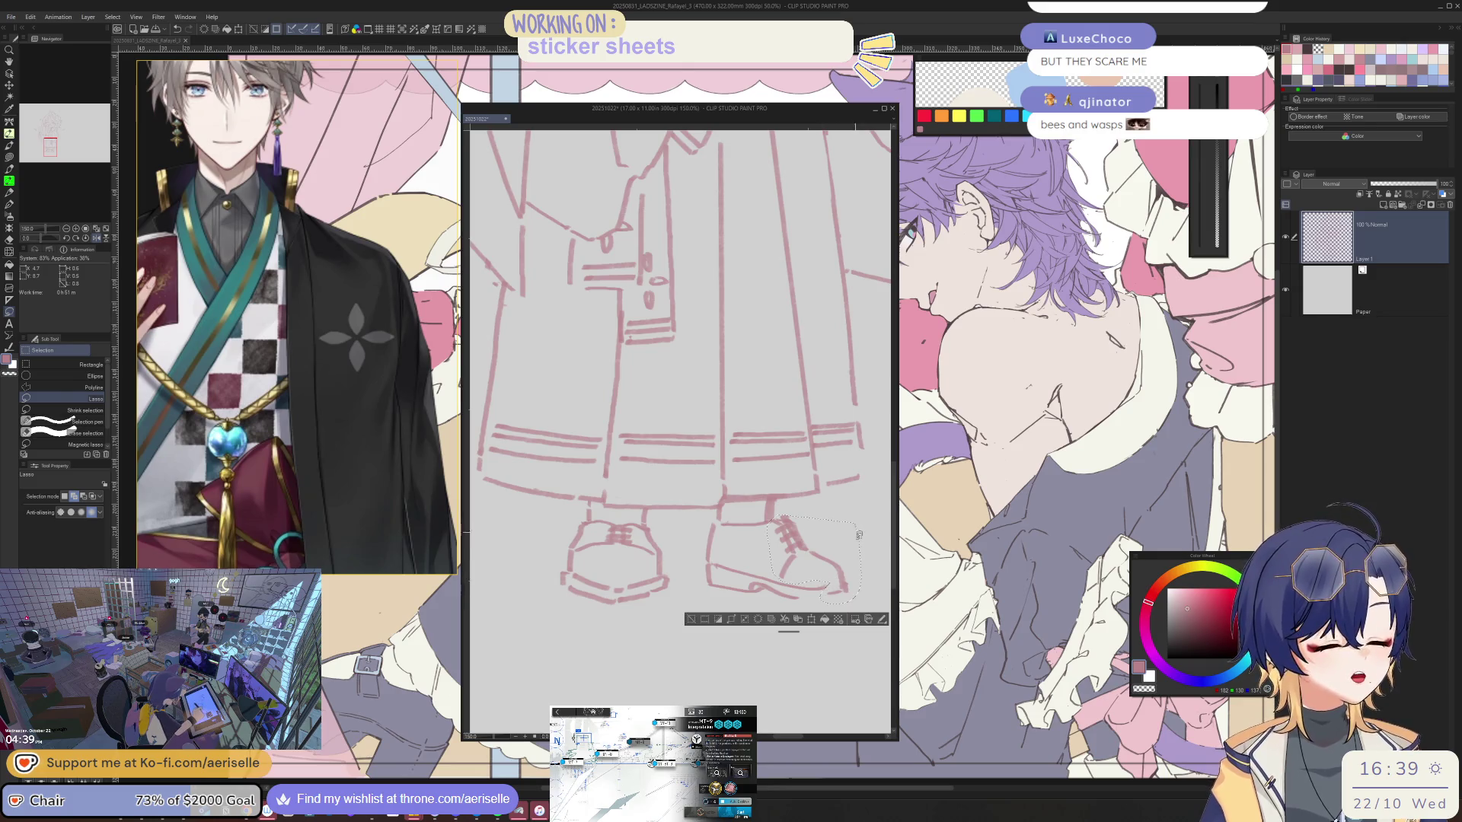
pyautogui.hotkey('ctrl', 'd')
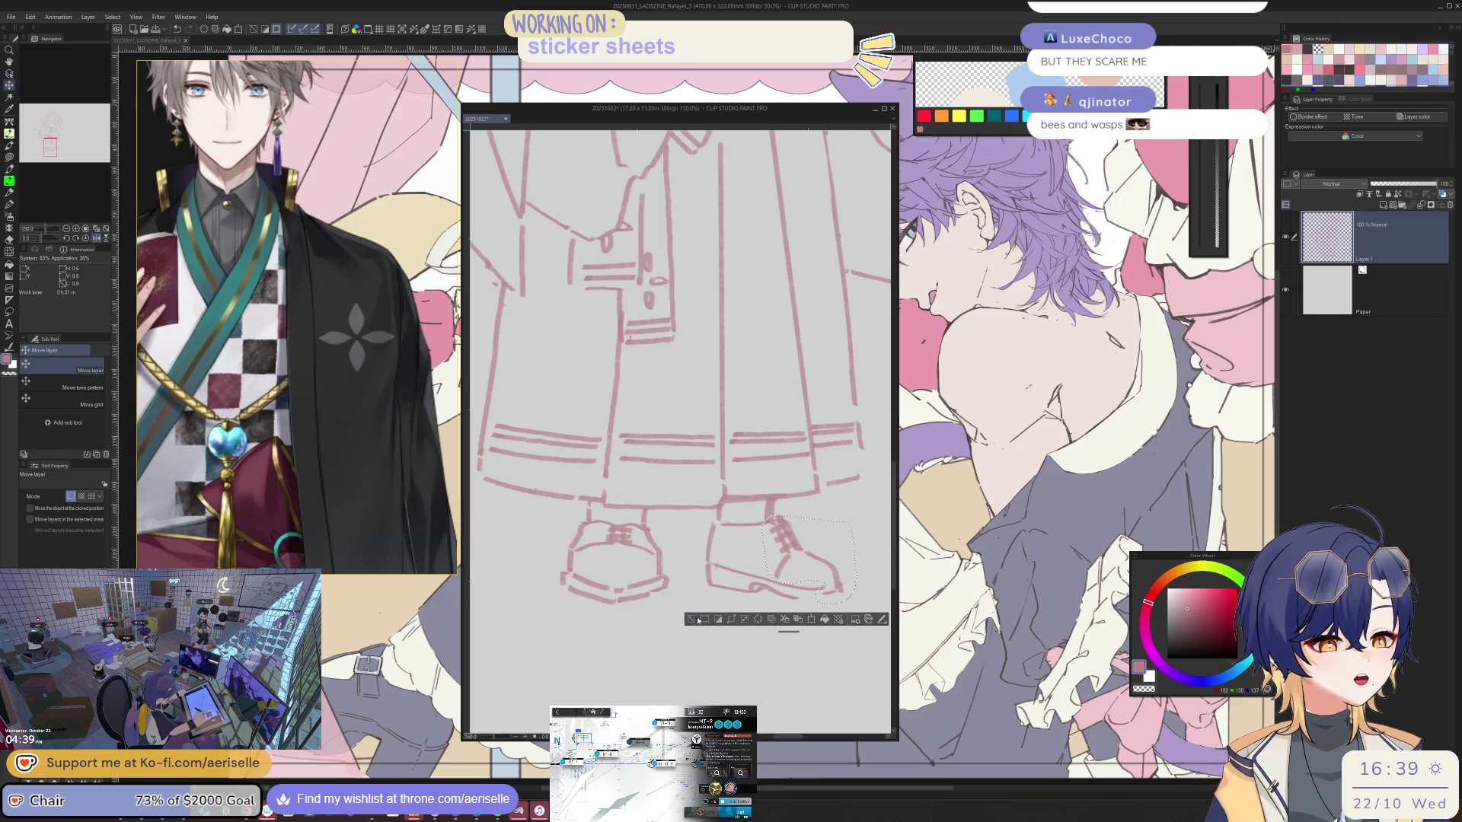
# - Redraw the right shoe's outline in a magnified, mirrored view at a tilted angle
pyautogui.moveTo(850, 578)
pyautogui.mouseDown()
pyautogui.moveTo(823, 496)
pyautogui.moveTo(659, 579)
pyautogui.mouseUp()
pyautogui.press('b')
pyautogui.press('h')
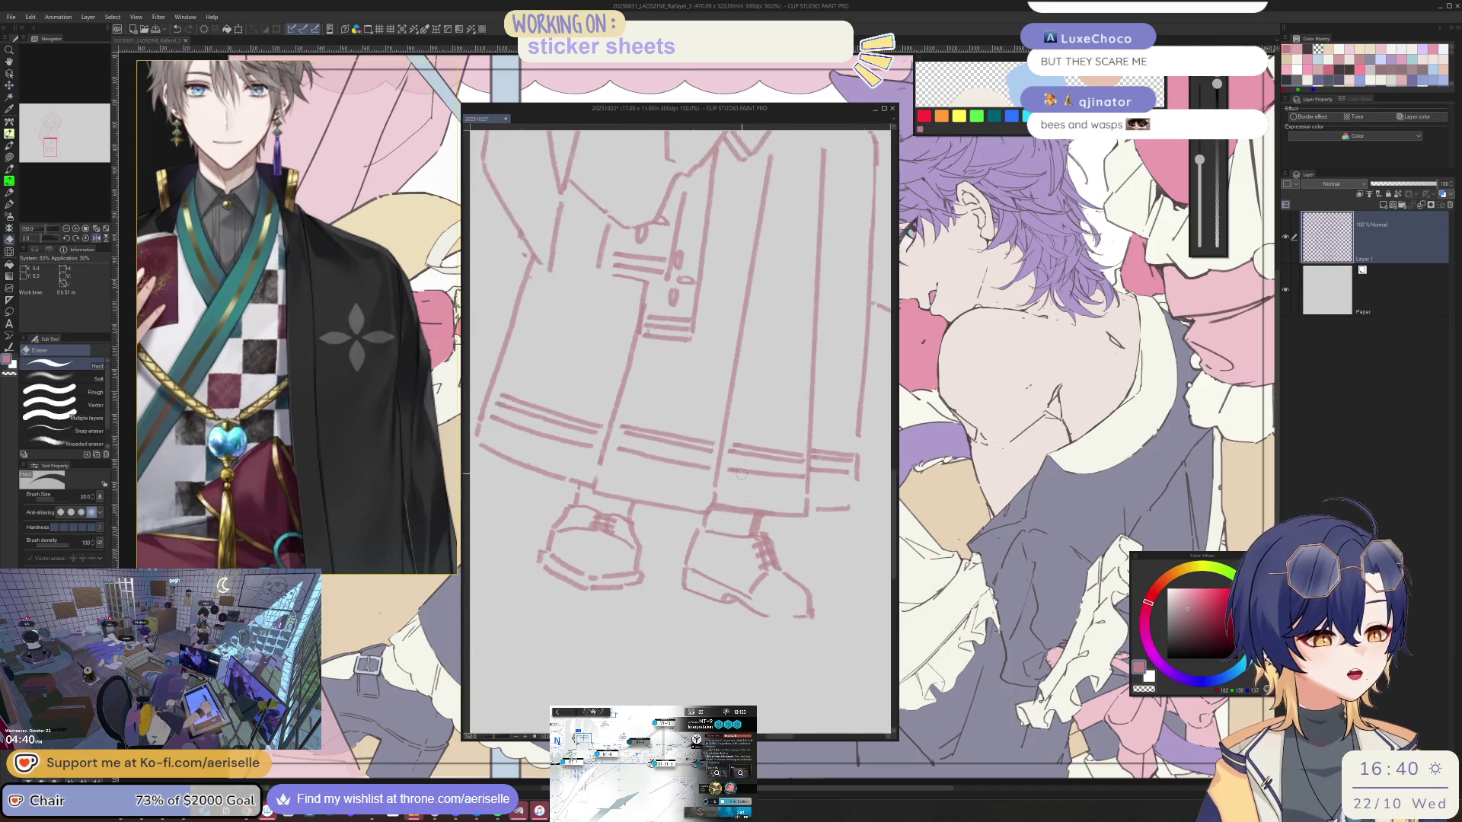
pyautogui.scroll(2, 571, 587)
pyautogui.press('e')
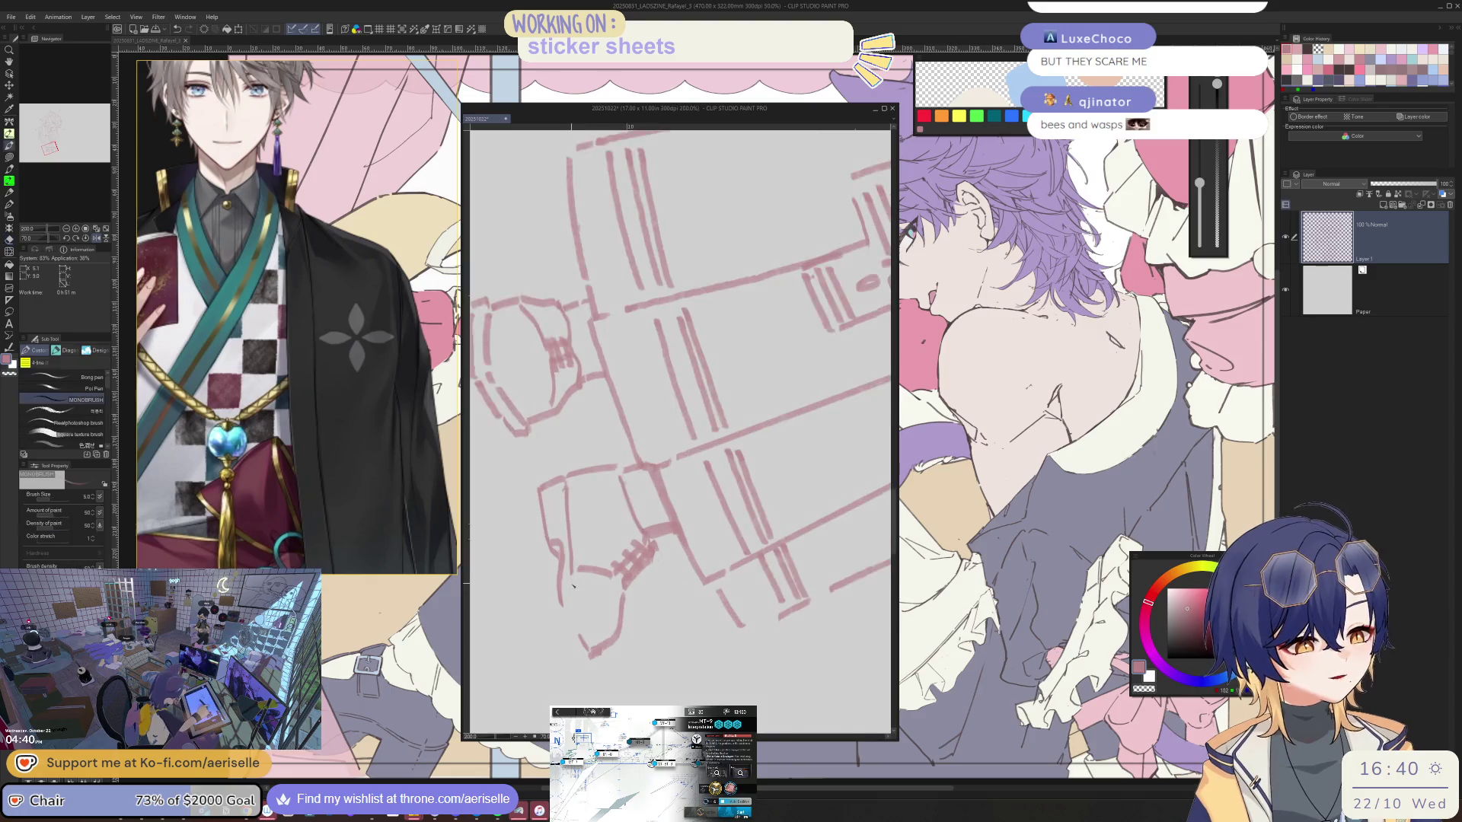
pyautogui.press('b')
pyautogui.moveTo(576, 633); pyautogui.dragTo(686, 434)
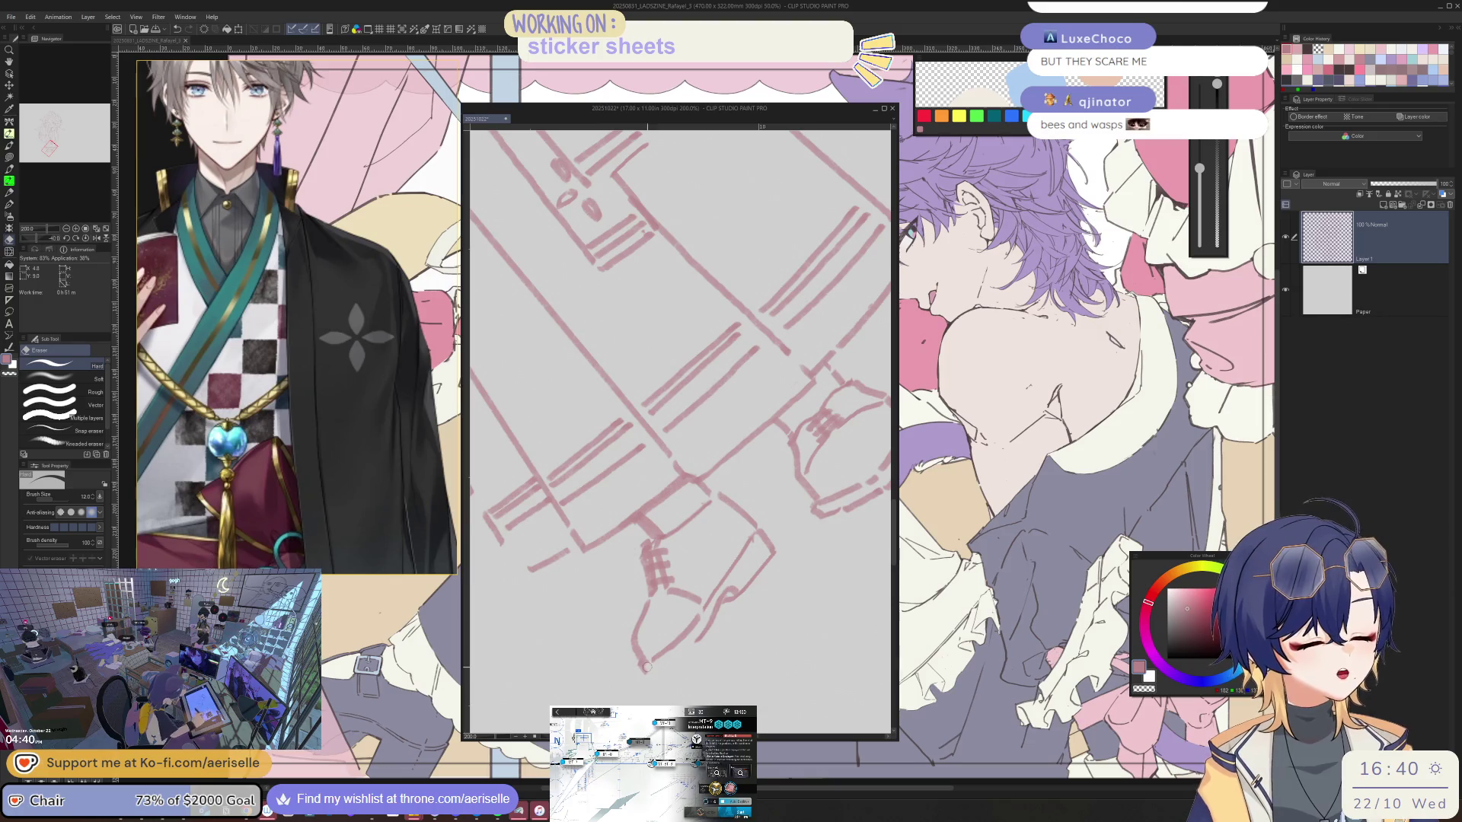
pyautogui.hotkey('shift', '@')
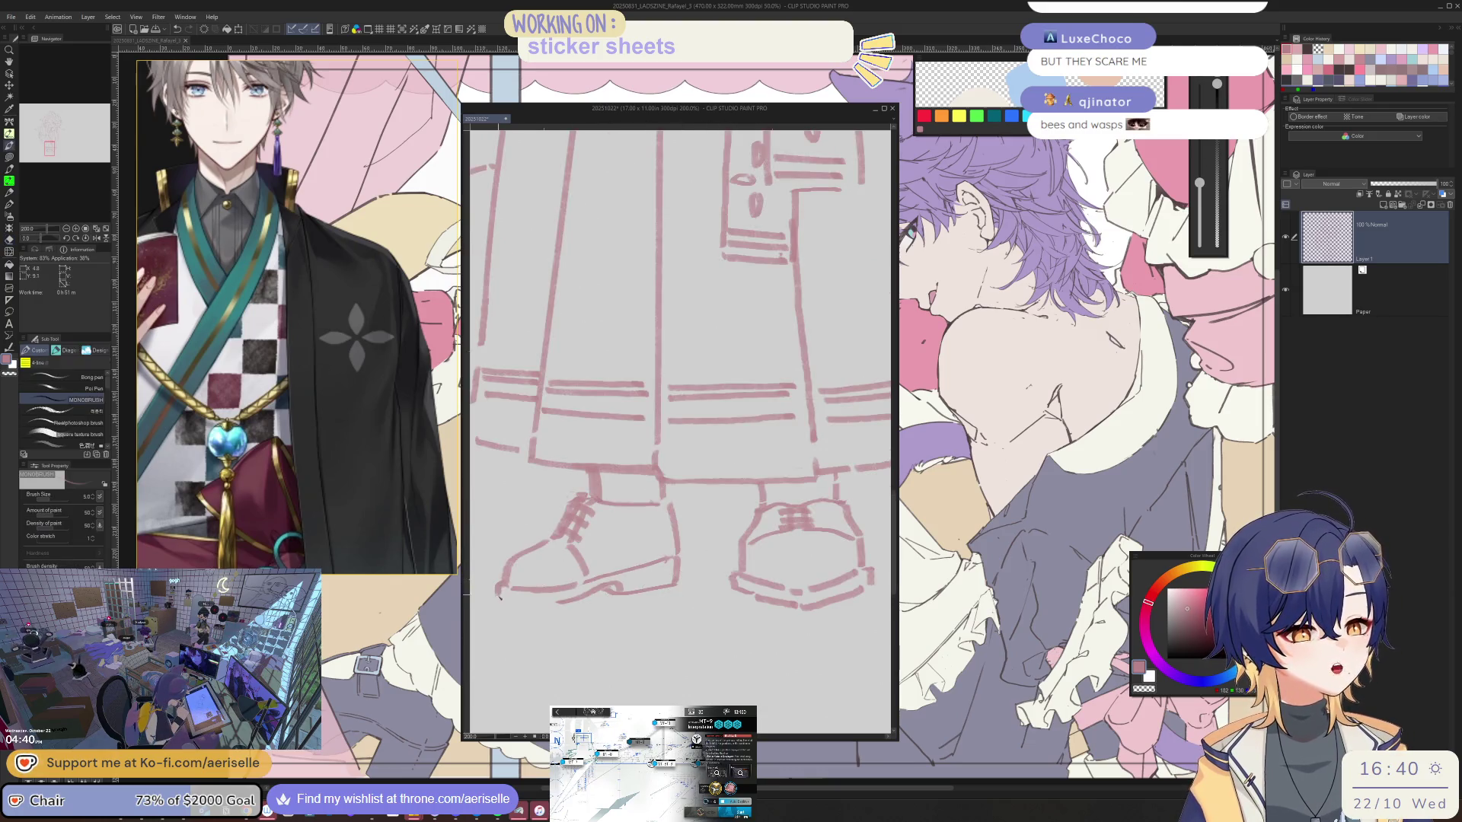
# - Even up both laced shoes beneath the striped hem, then reset the view upright
pyautogui.moveTo(571, 595)
pyautogui.mouseDown()
pyautogui.moveTo(686, 343)
pyautogui.moveTo(741, 359)
pyautogui.mouseUp()
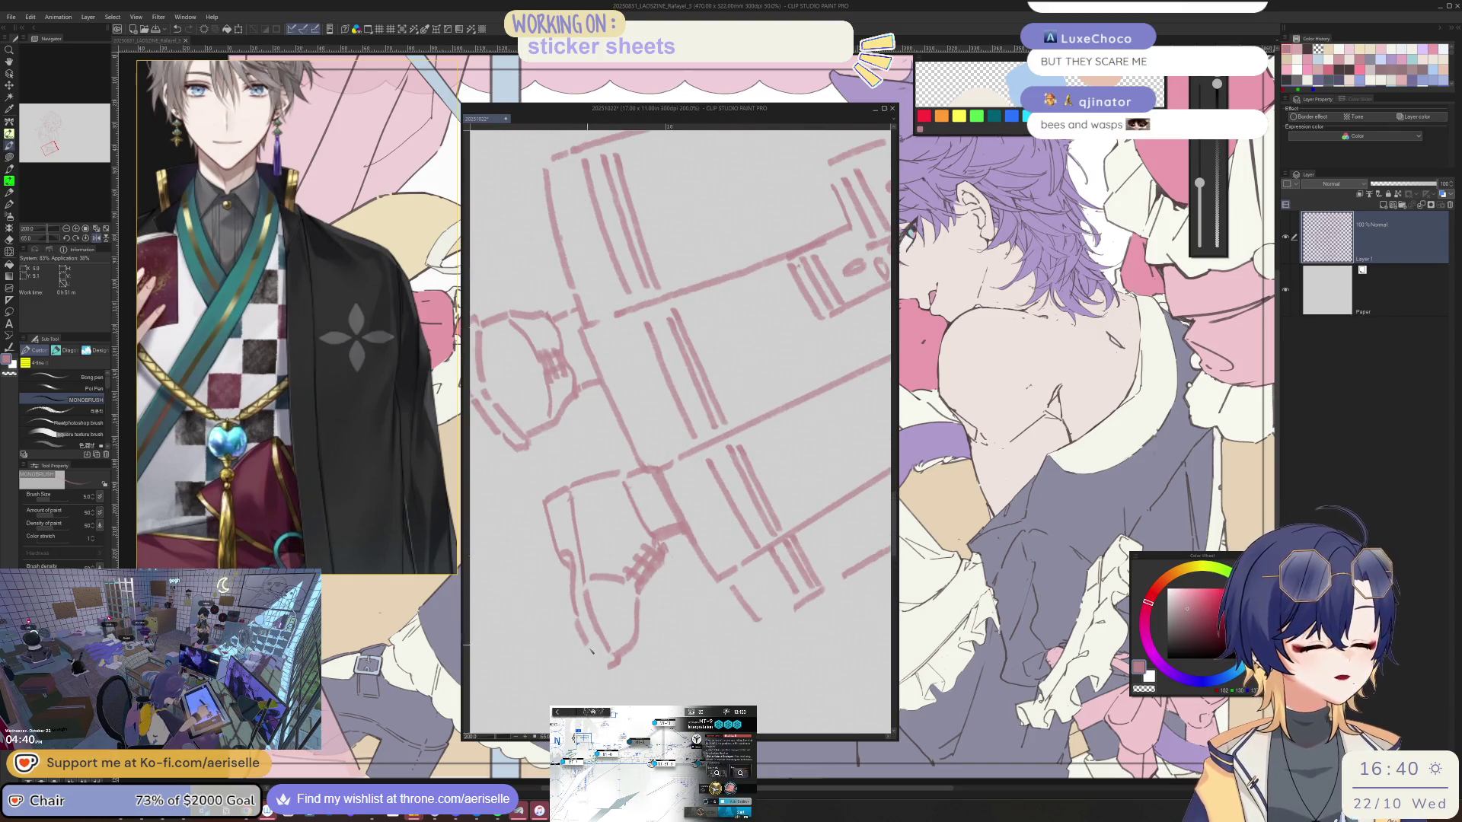
pyautogui.moveTo(592, 652); pyautogui.dragTo(699, 591)
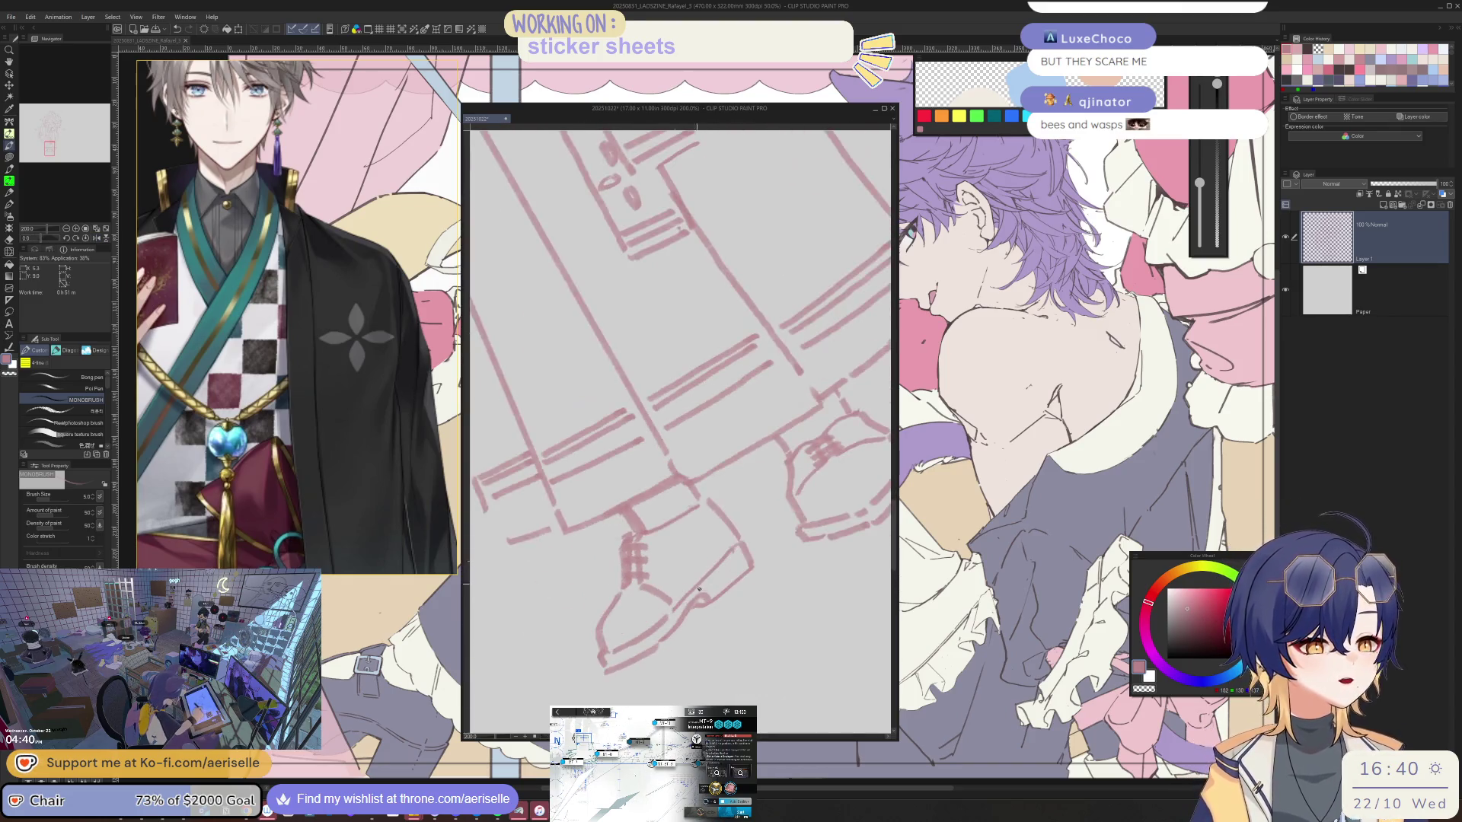
pyautogui.press('b')
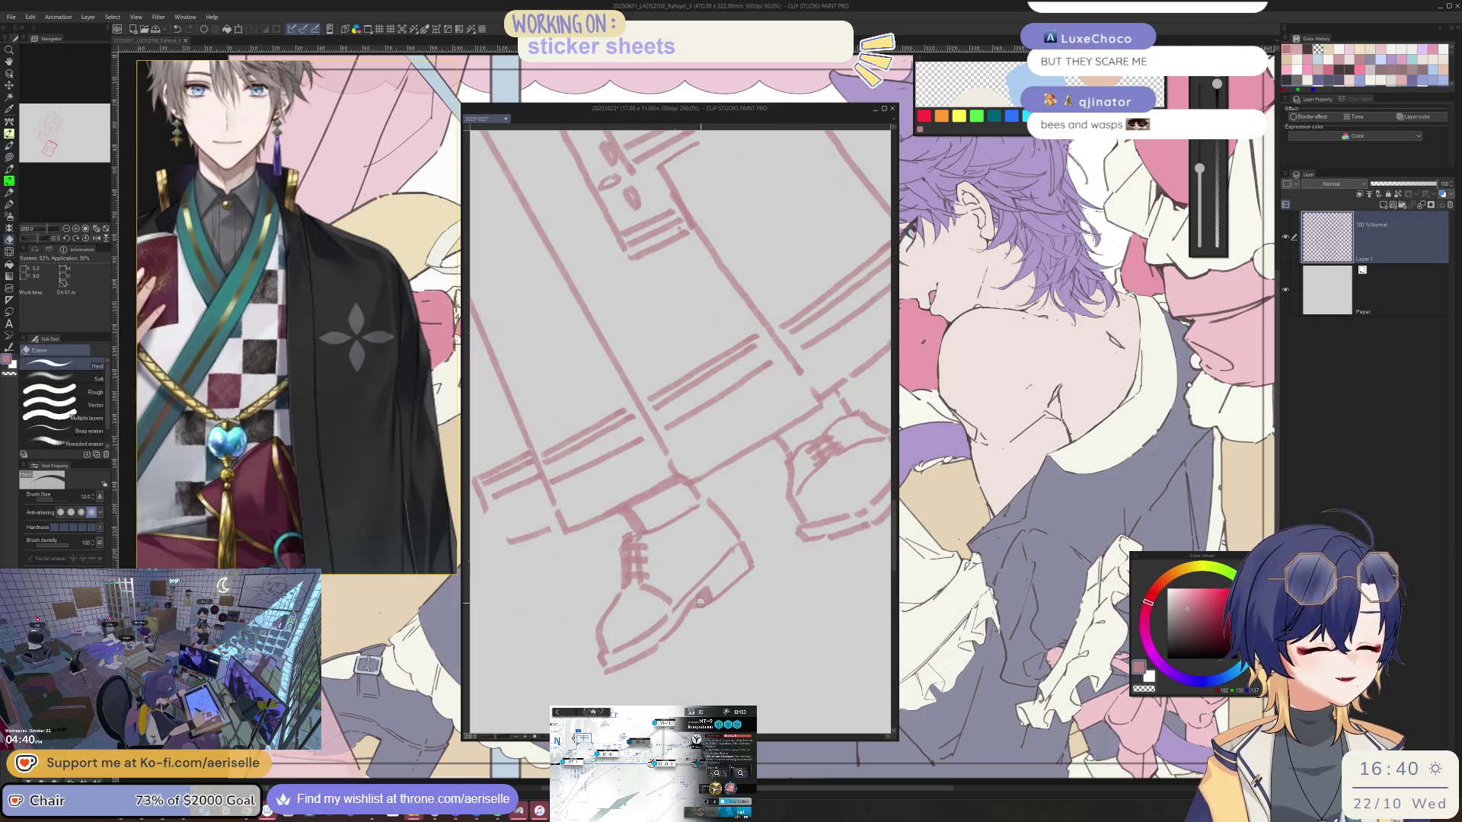
pyautogui.press('p')
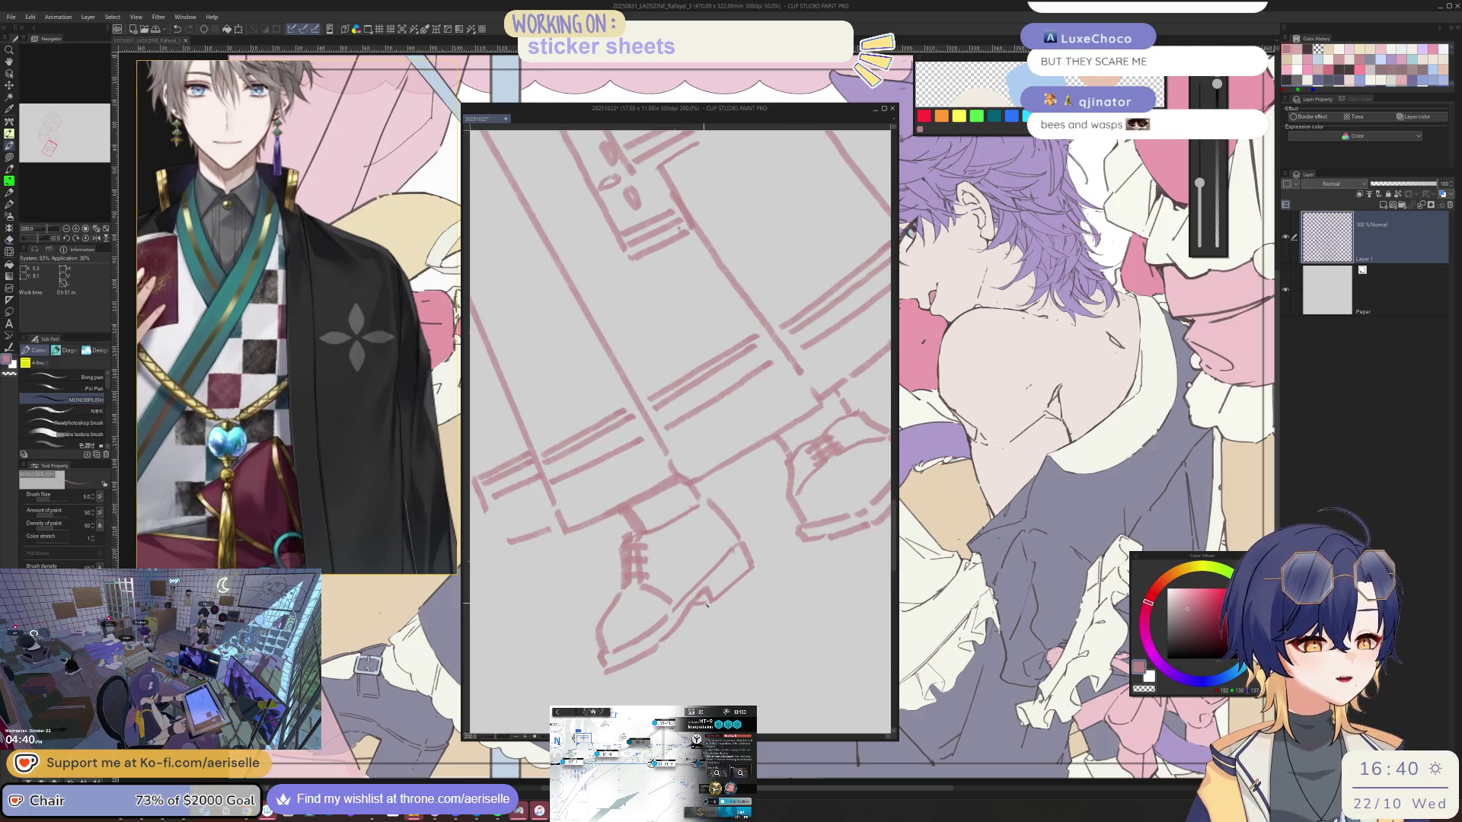
pyautogui.moveTo(729, 599)
pyautogui.mouseDown()
pyautogui.moveTo(787, 523)
pyautogui.moveTo(685, 543)
pyautogui.mouseUp()
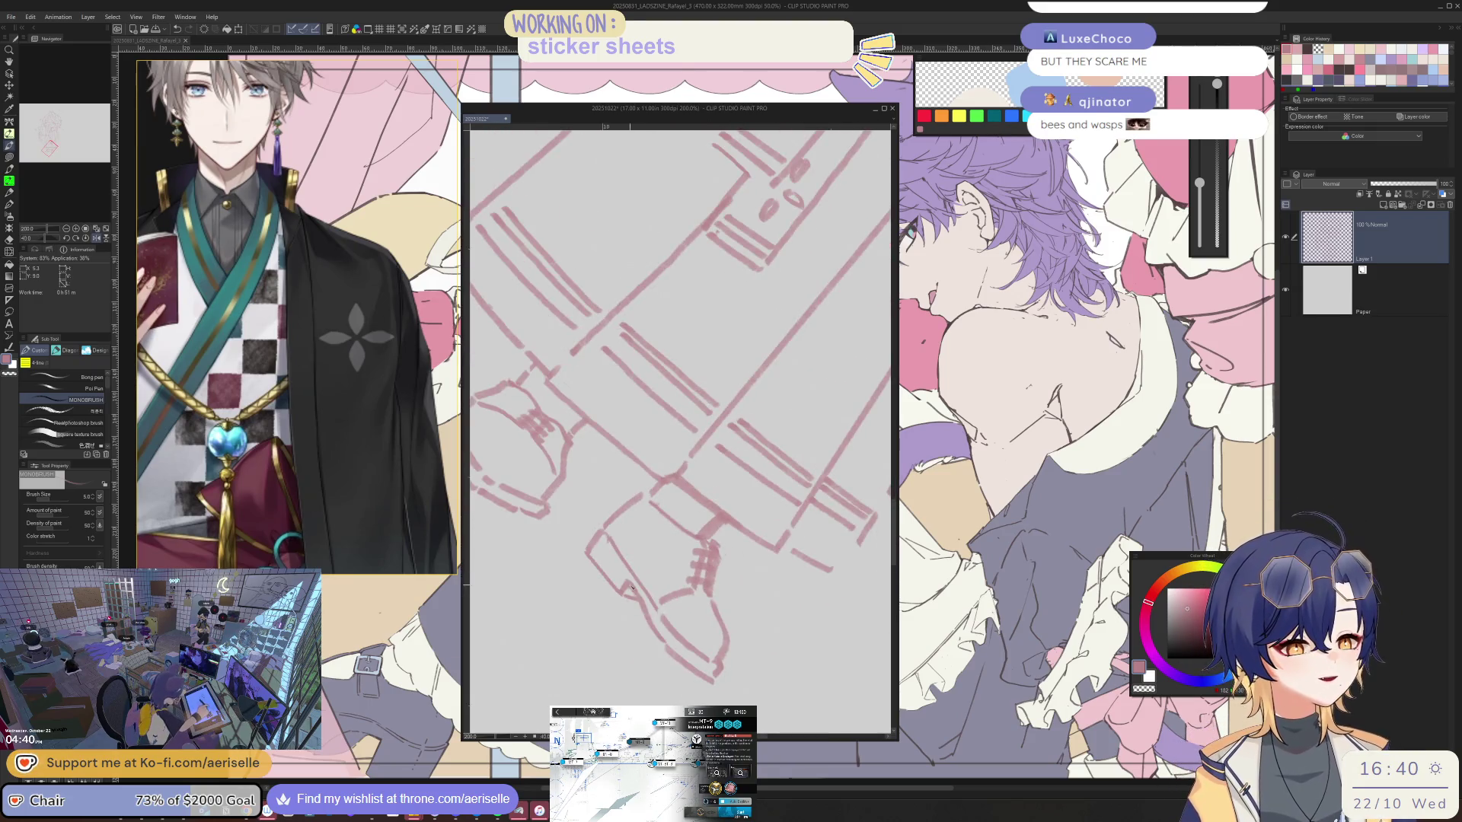
pyautogui.press('e')
pyautogui.hotkey('ctrl', '0')
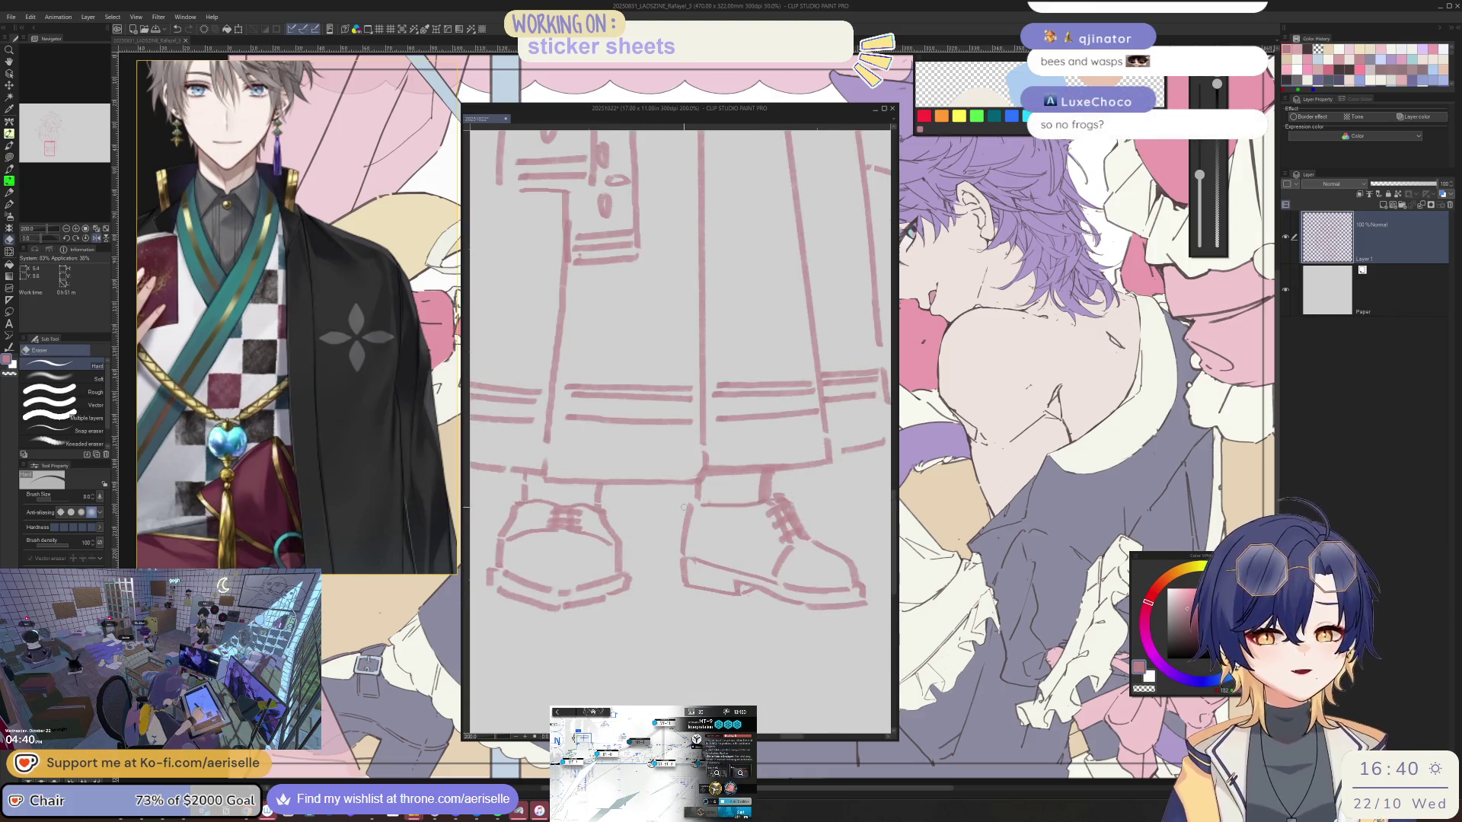
pyautogui.scroll(-3, 686, 400)
pyautogui.scroll(1, 800, 628)
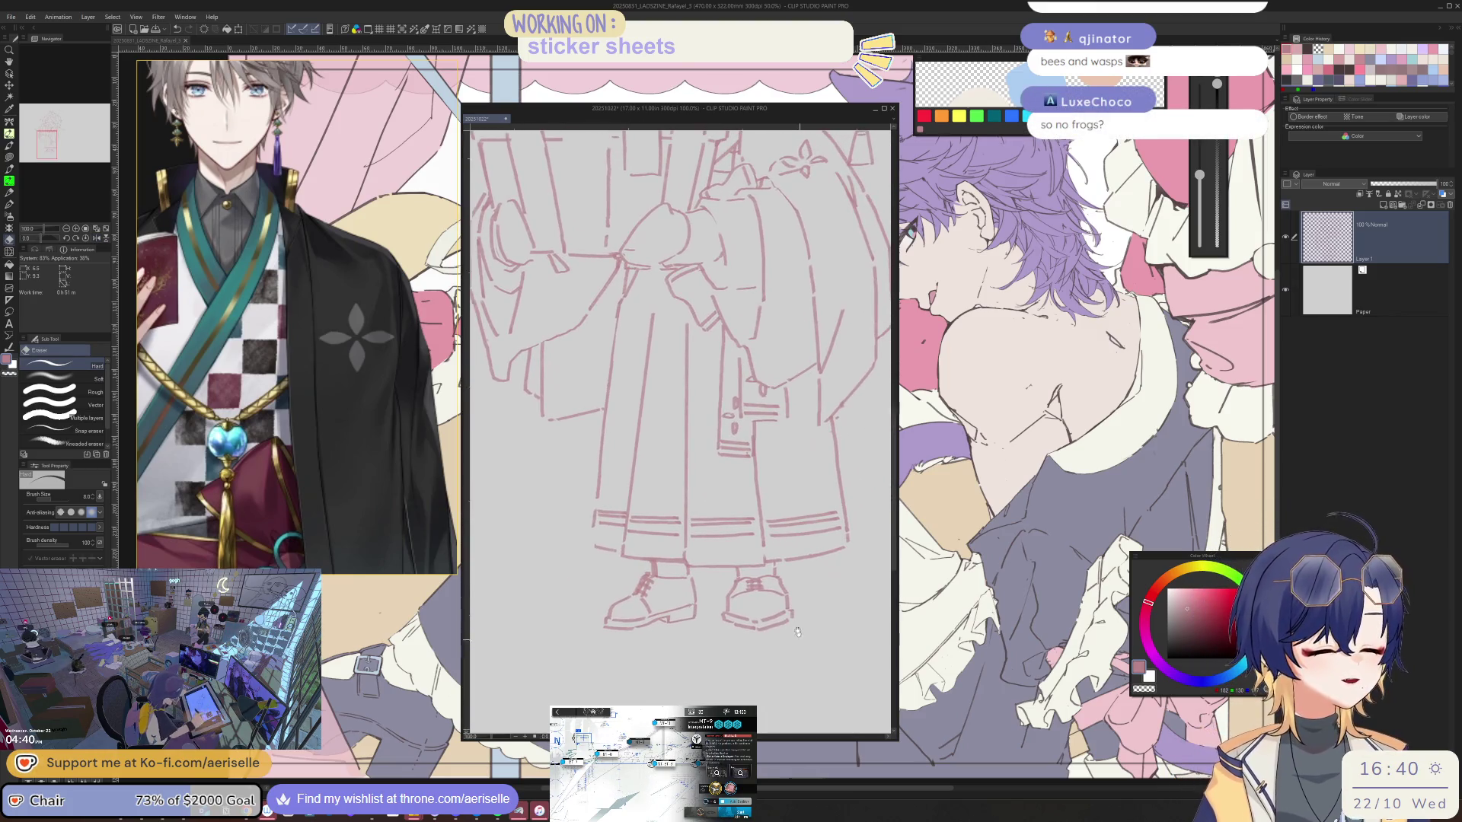
pyautogui.scroll(3, 800, 629)
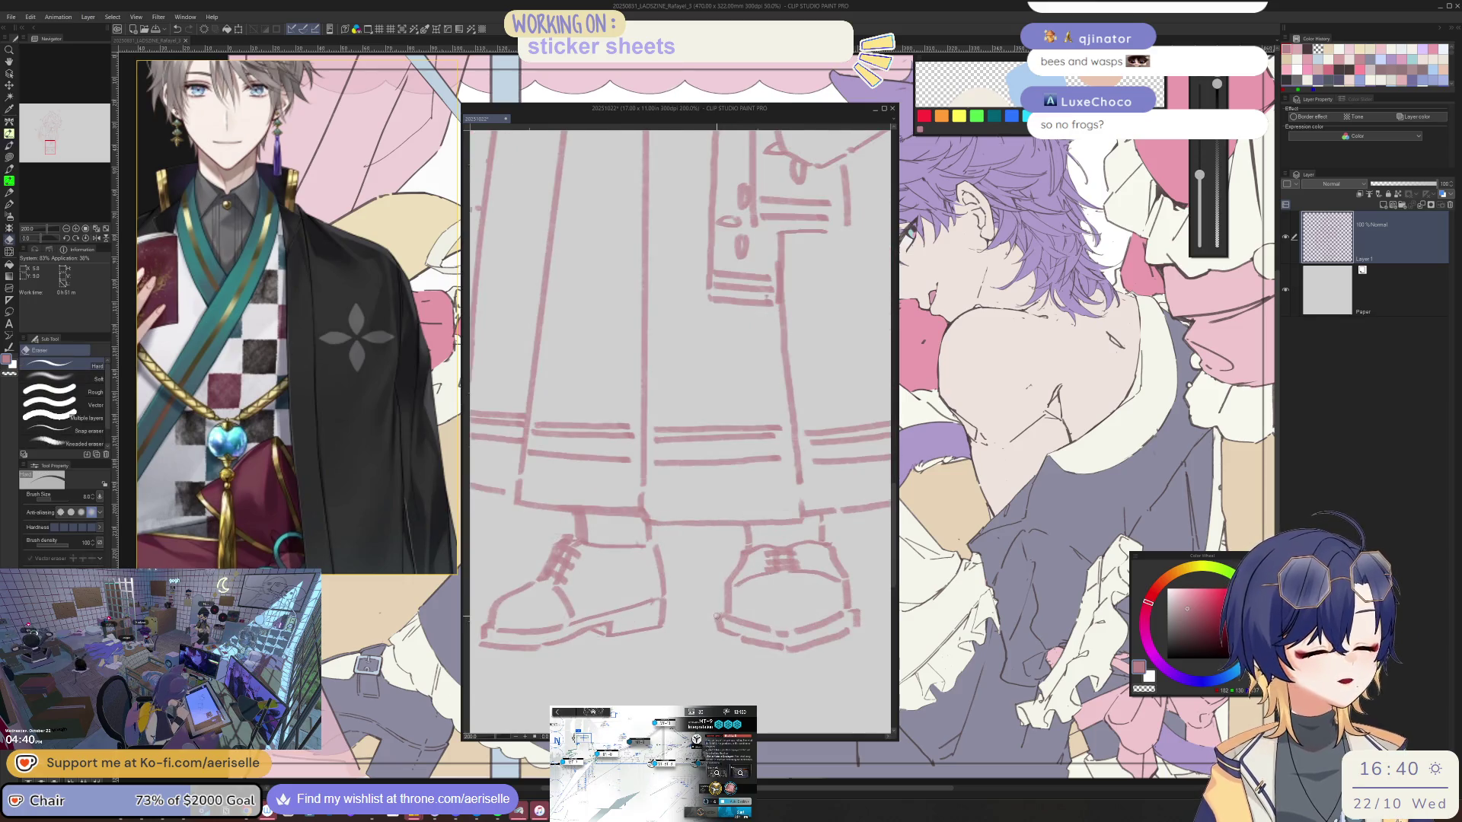
# - Leave the lasso selection for the pen brushes and reset the view rotation upright
pyautogui.press('p')
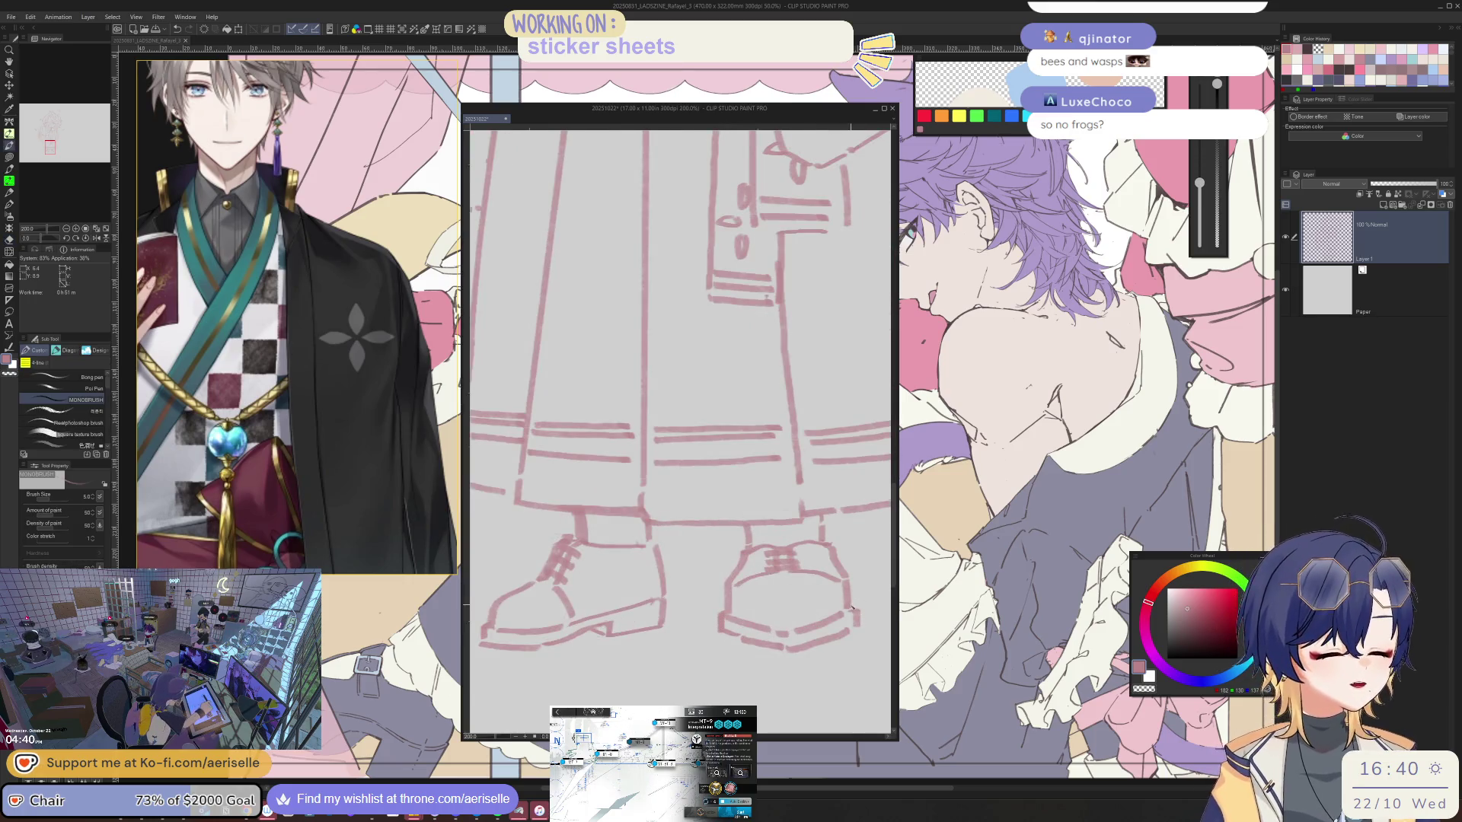
pyautogui.press('j')
pyautogui.press('-')
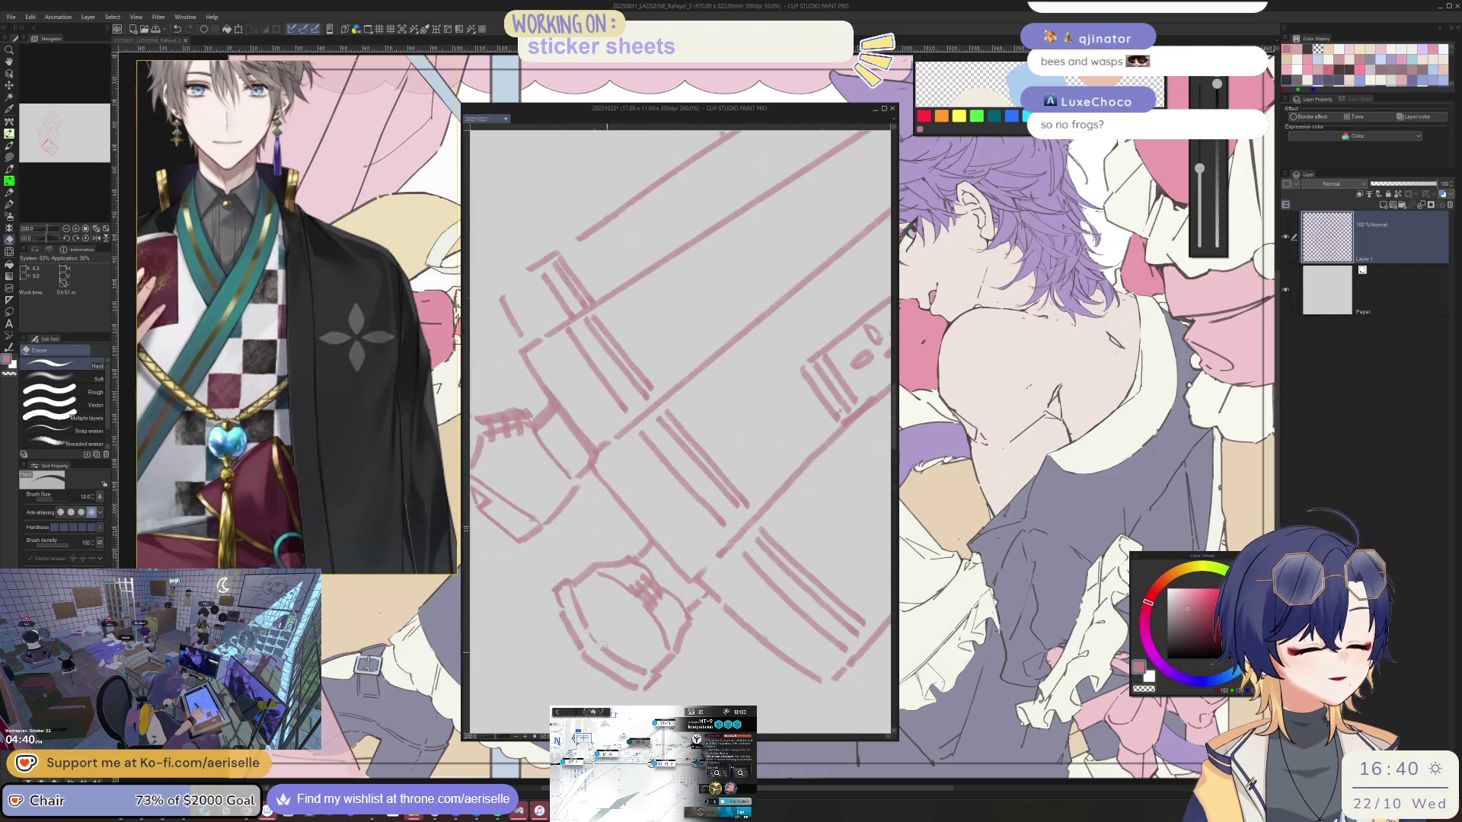
pyautogui.press('p')
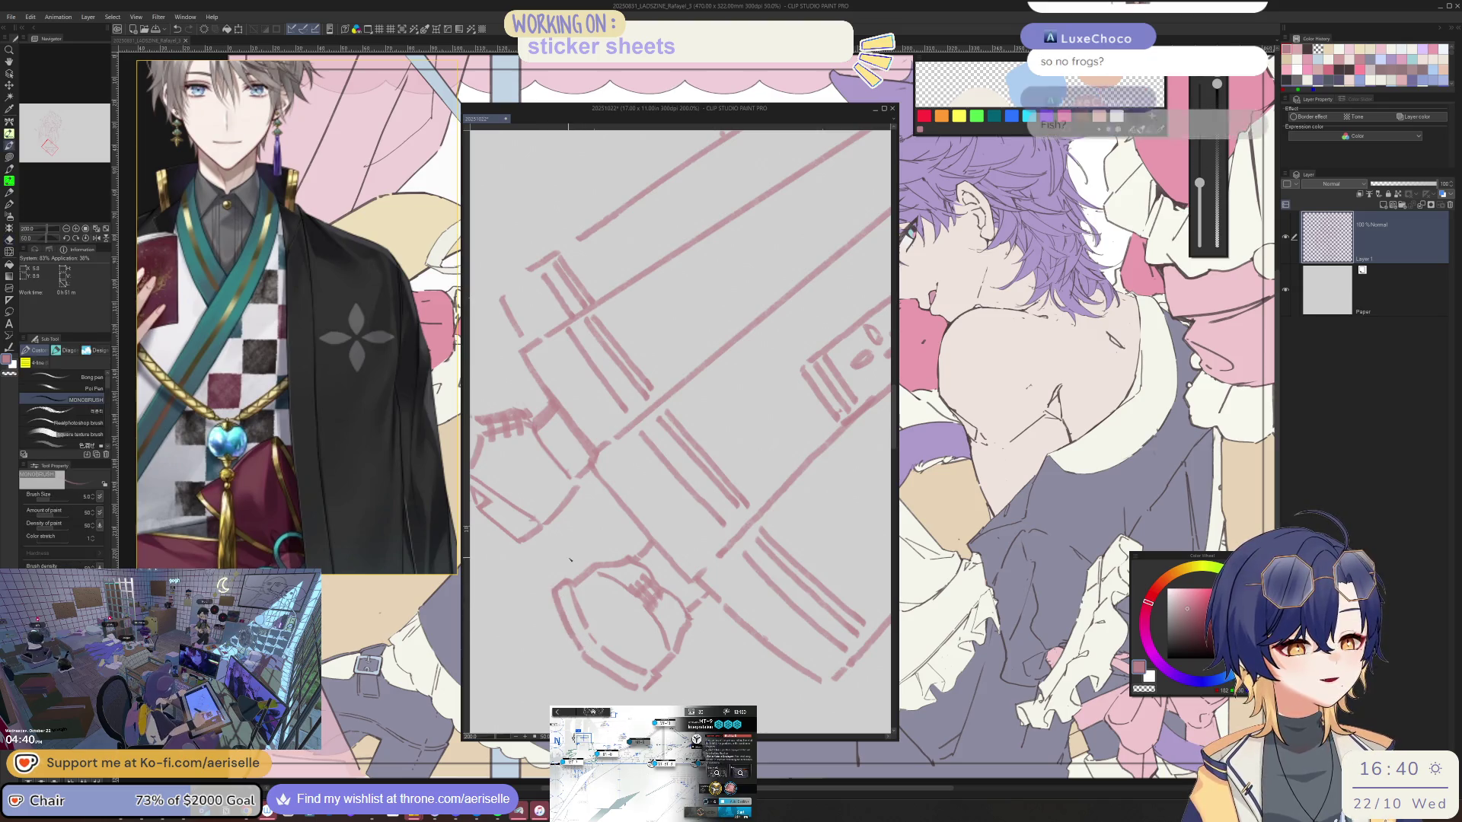
pyautogui.hotkey('ctrl', 'shift', '@')
pyautogui.scroll(2, 686, 400)
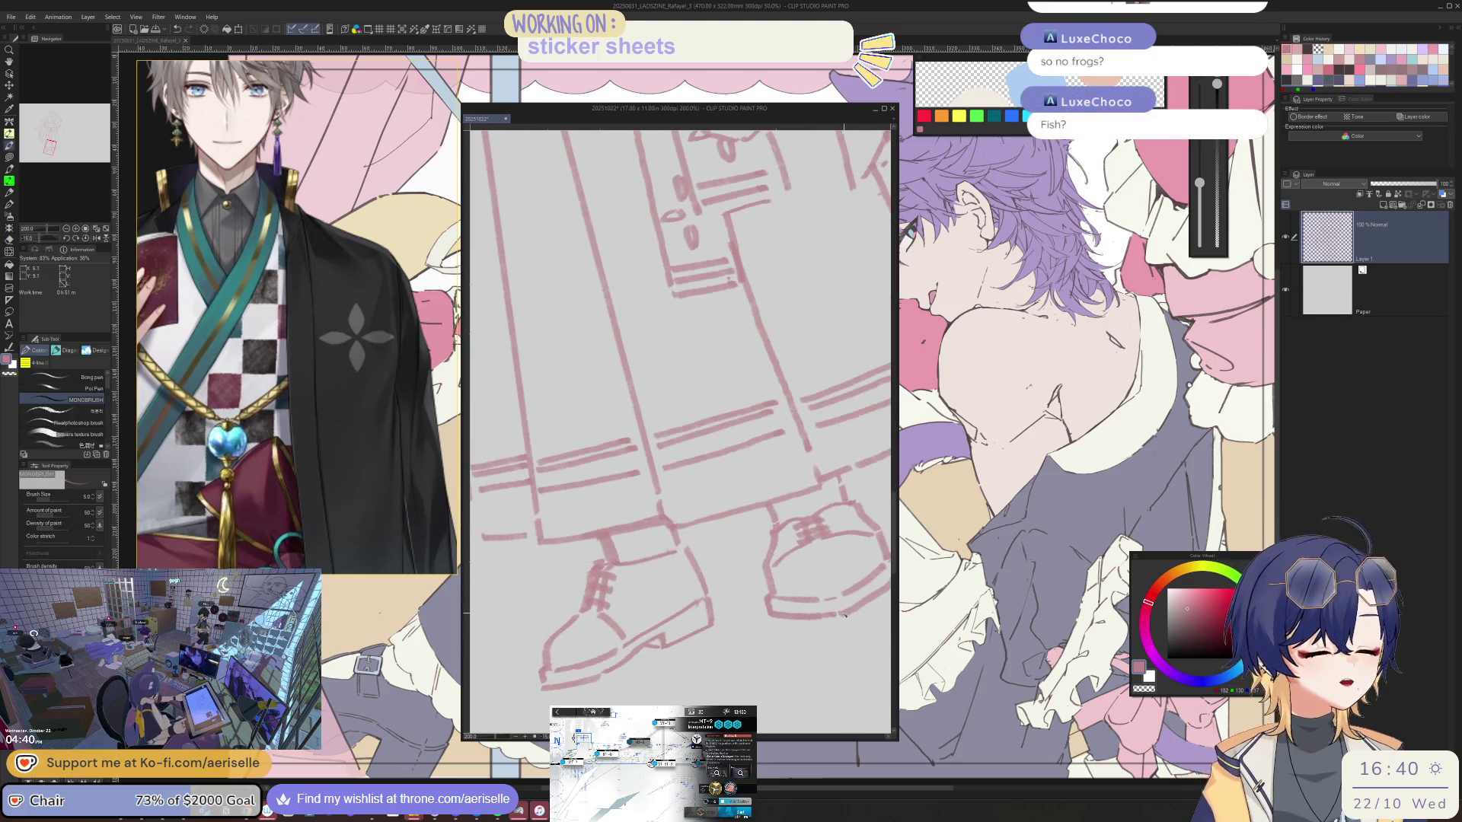
pyautogui.scroll(-1, 686, 400)
# - Cycle through eraser and selection back to the MONOBRUSH pen set for sketching
pyautogui.press('e')
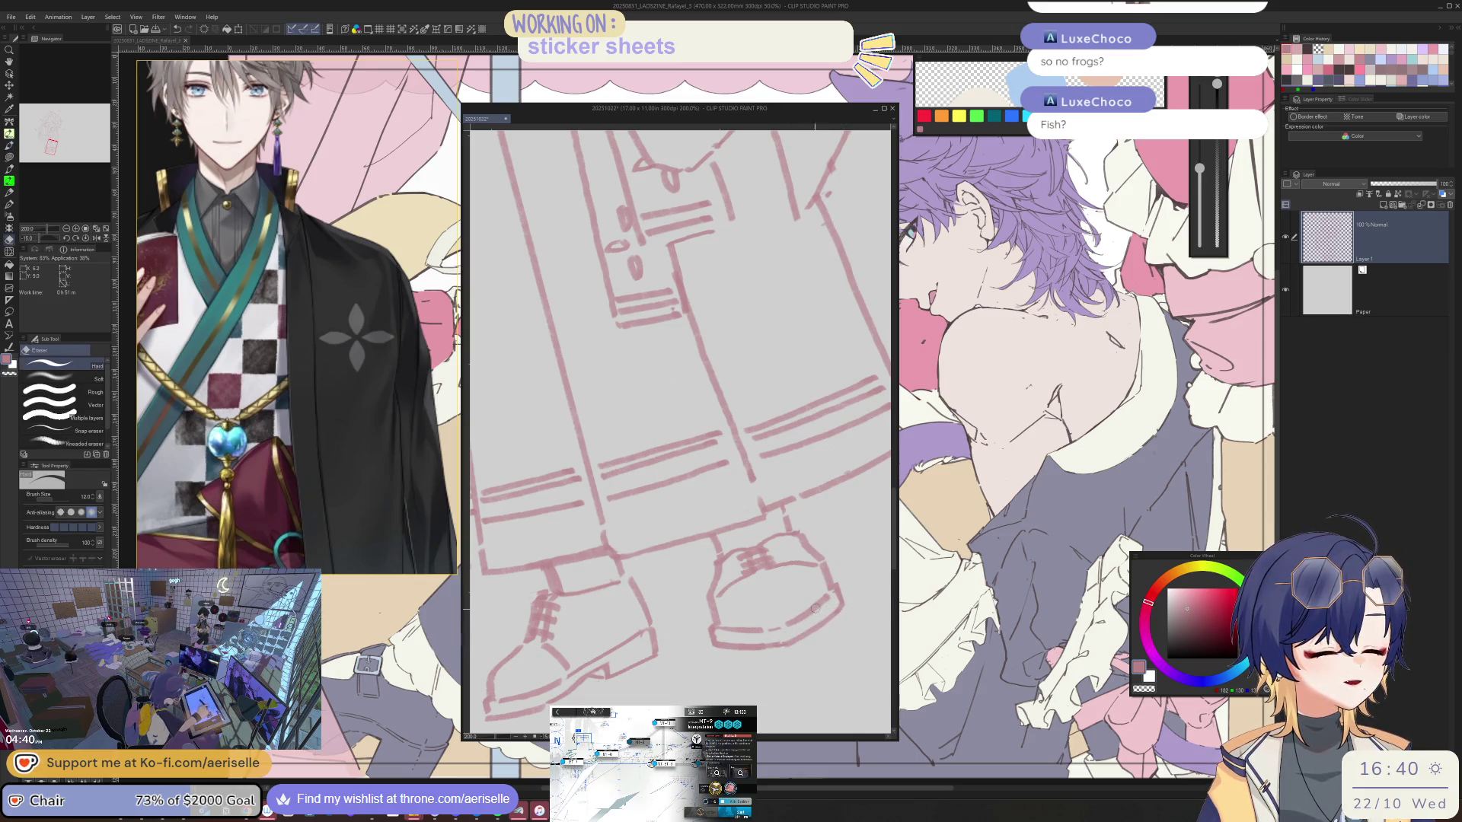
pyautogui.scroll(-4, 686, 400)
pyautogui.scroll(4, 686, 515)
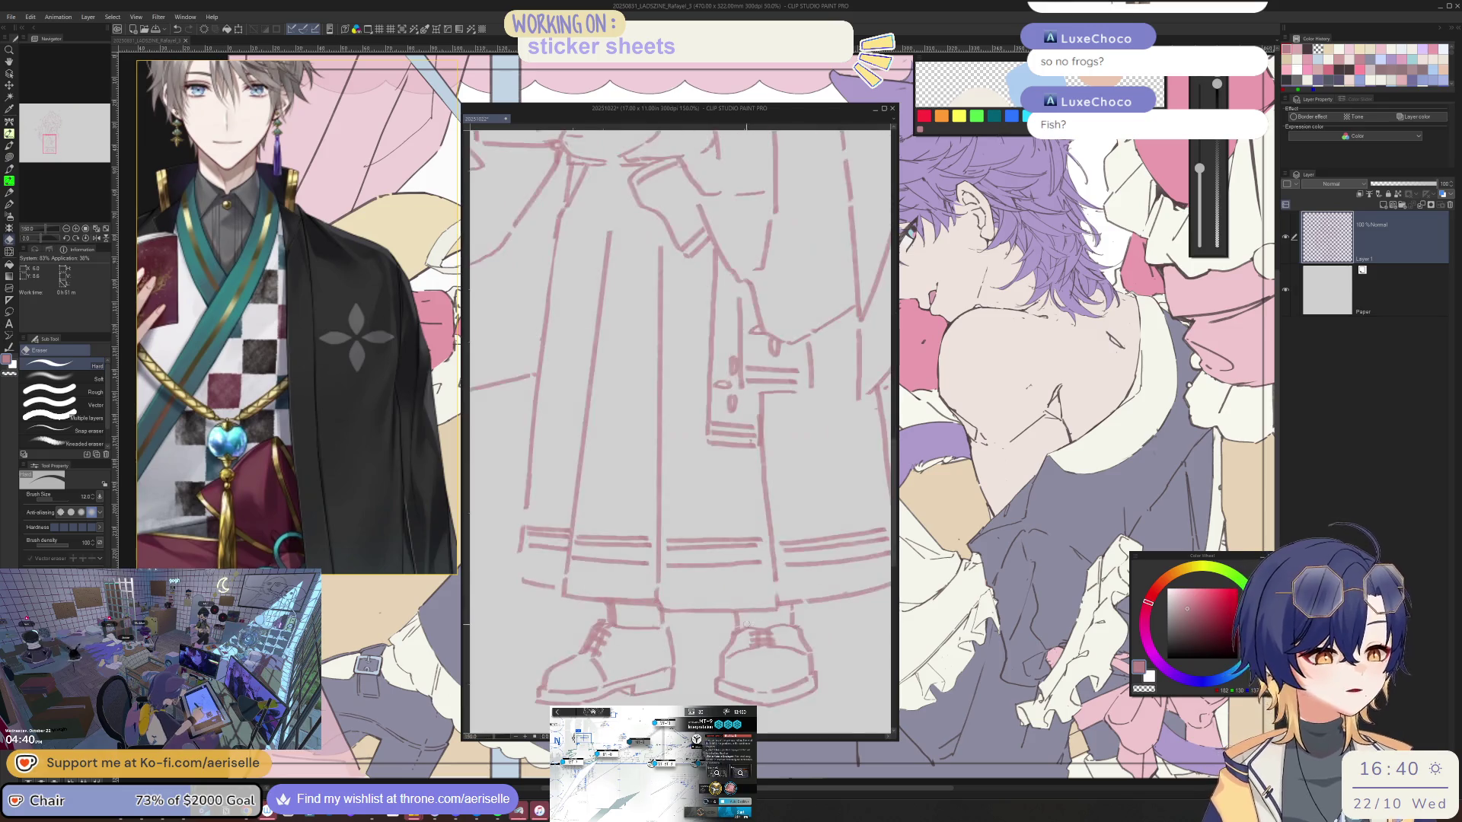
pyautogui.press('m')
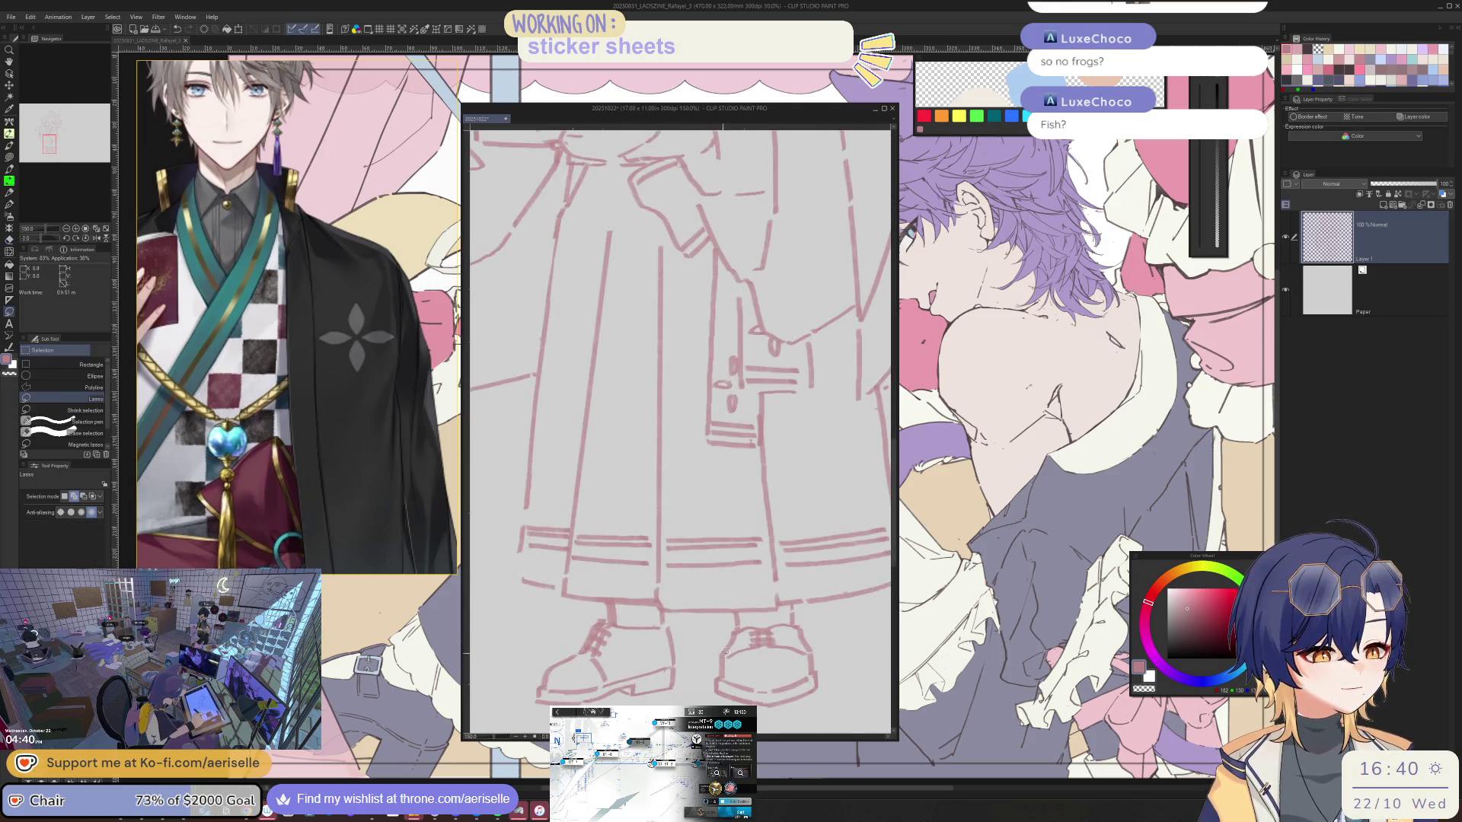
pyautogui.press('p')
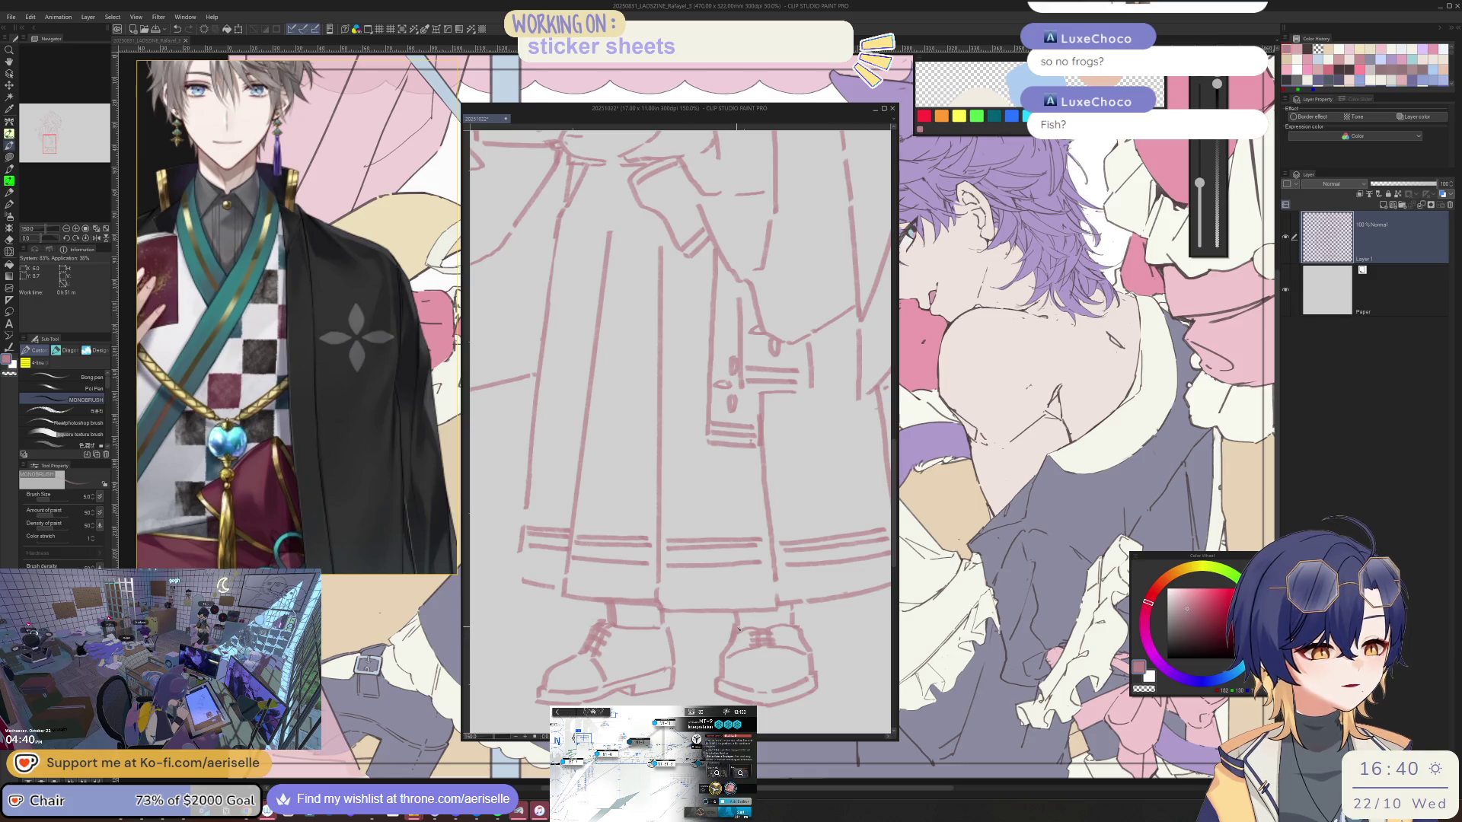
pyautogui.press('e')
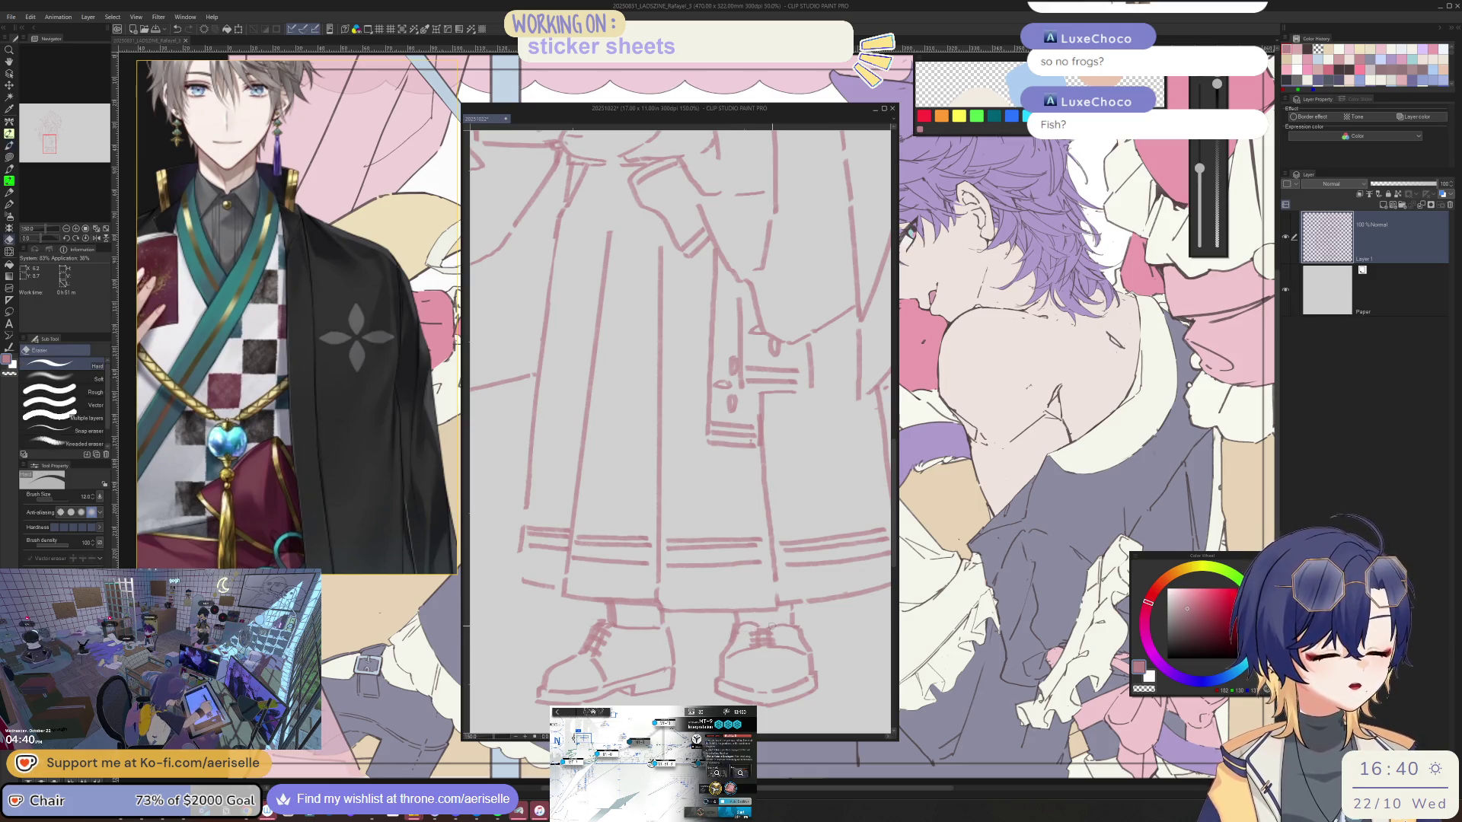
pyautogui.press('p')
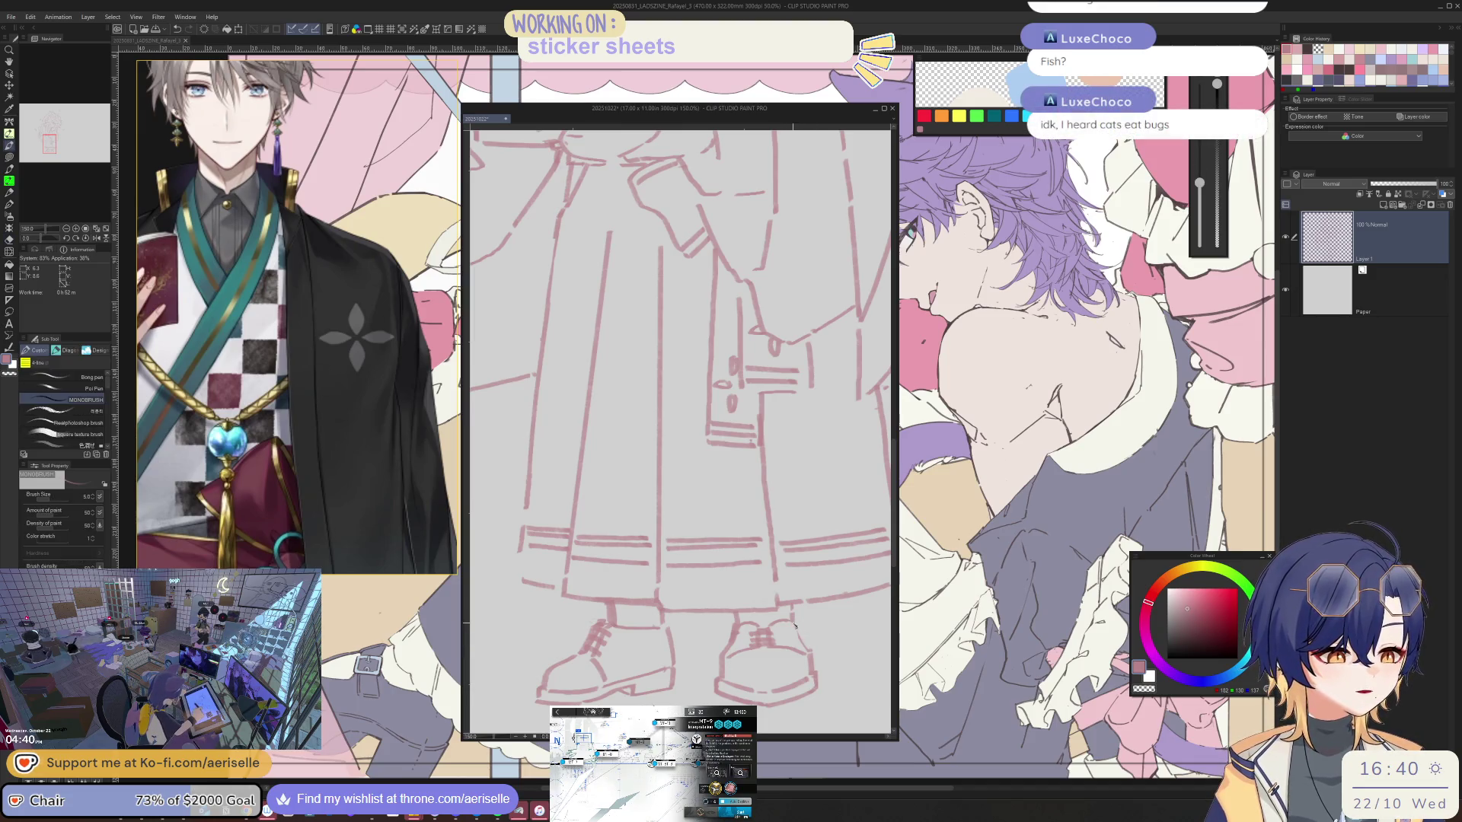
pyautogui.scroll(-5, 679, 435)
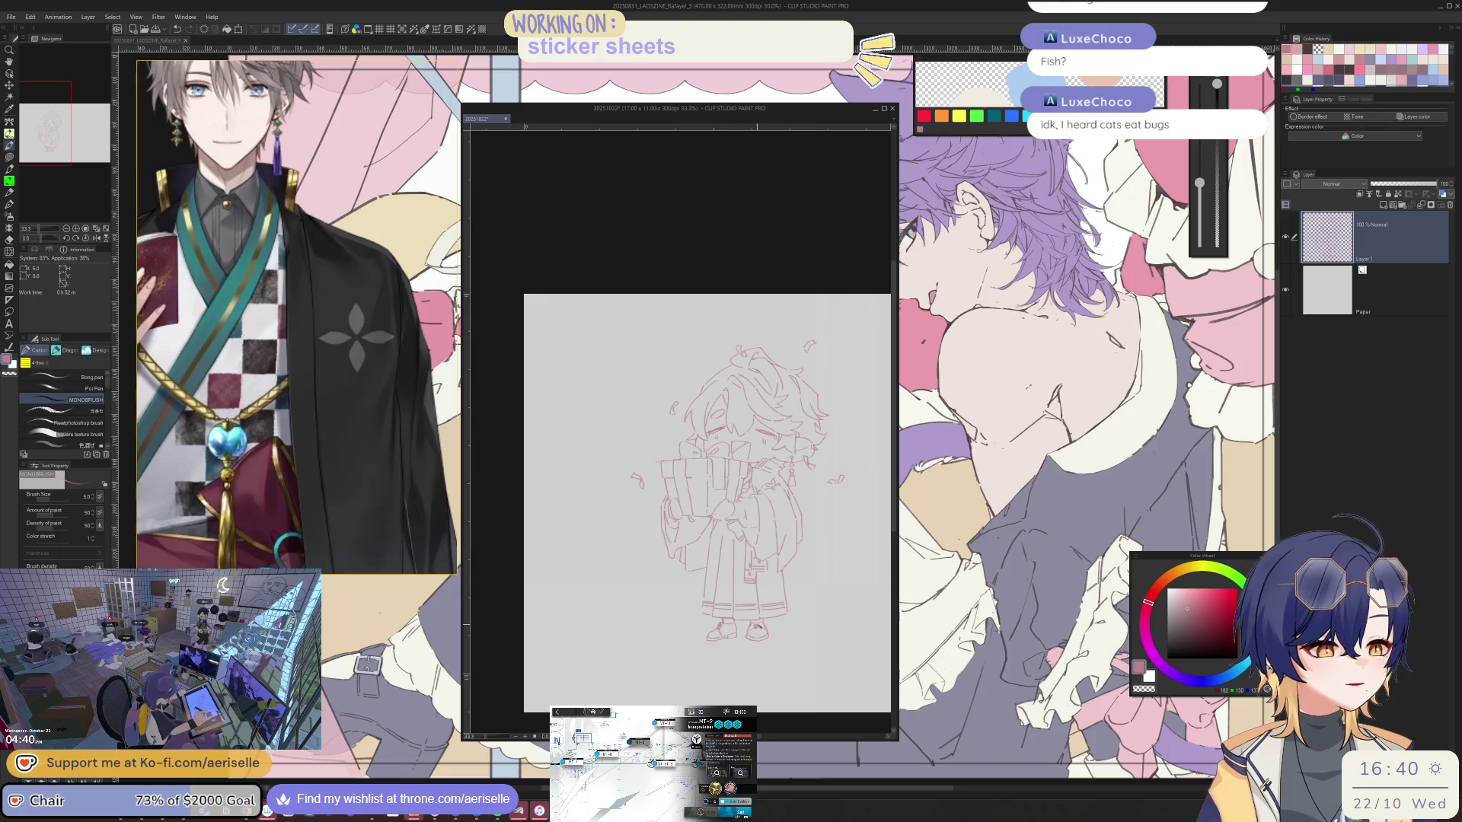
pyautogui.scroll(5, 708, 492)
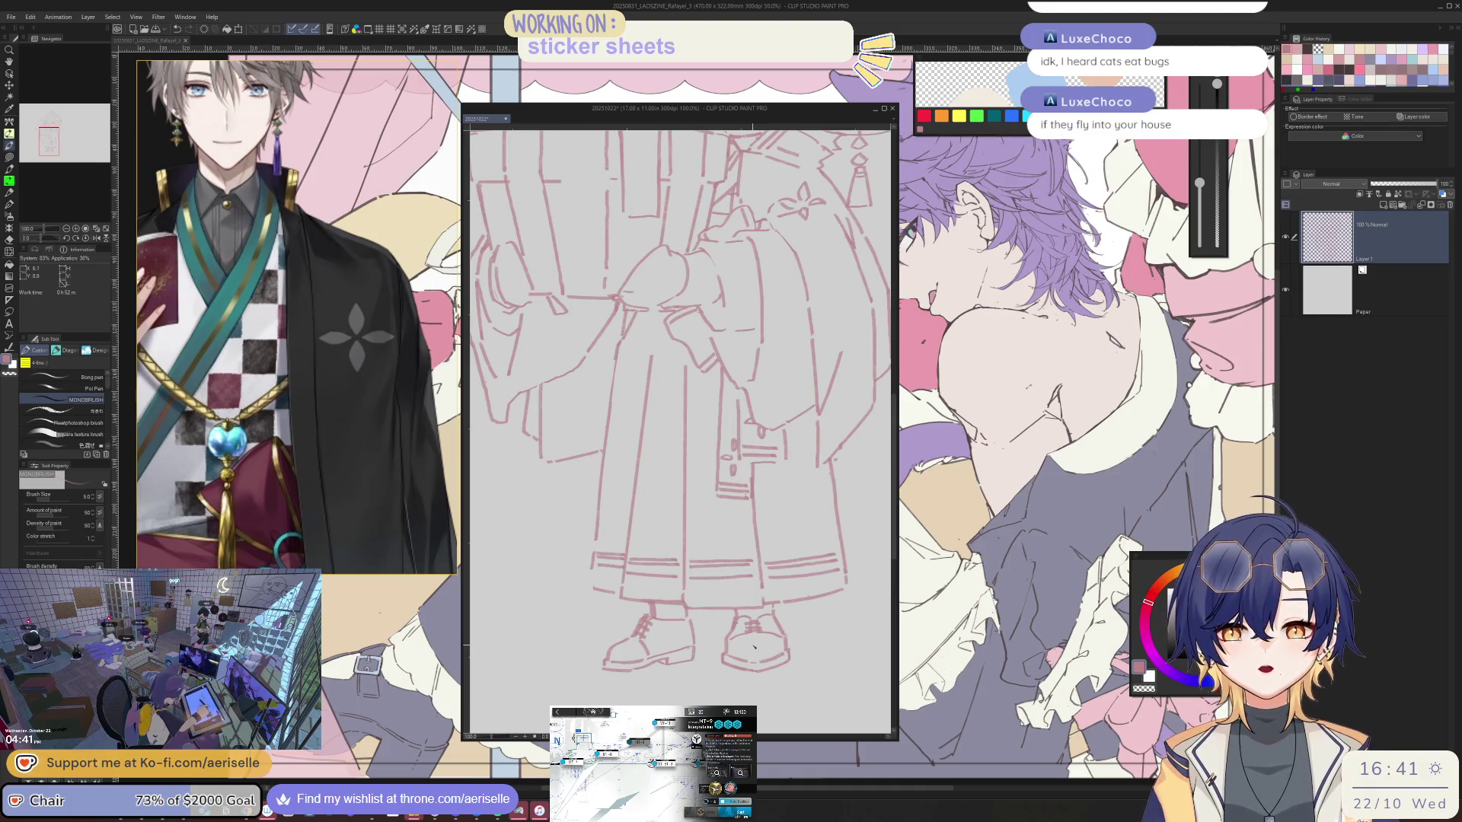
pyautogui.scroll(4, 685, 515)
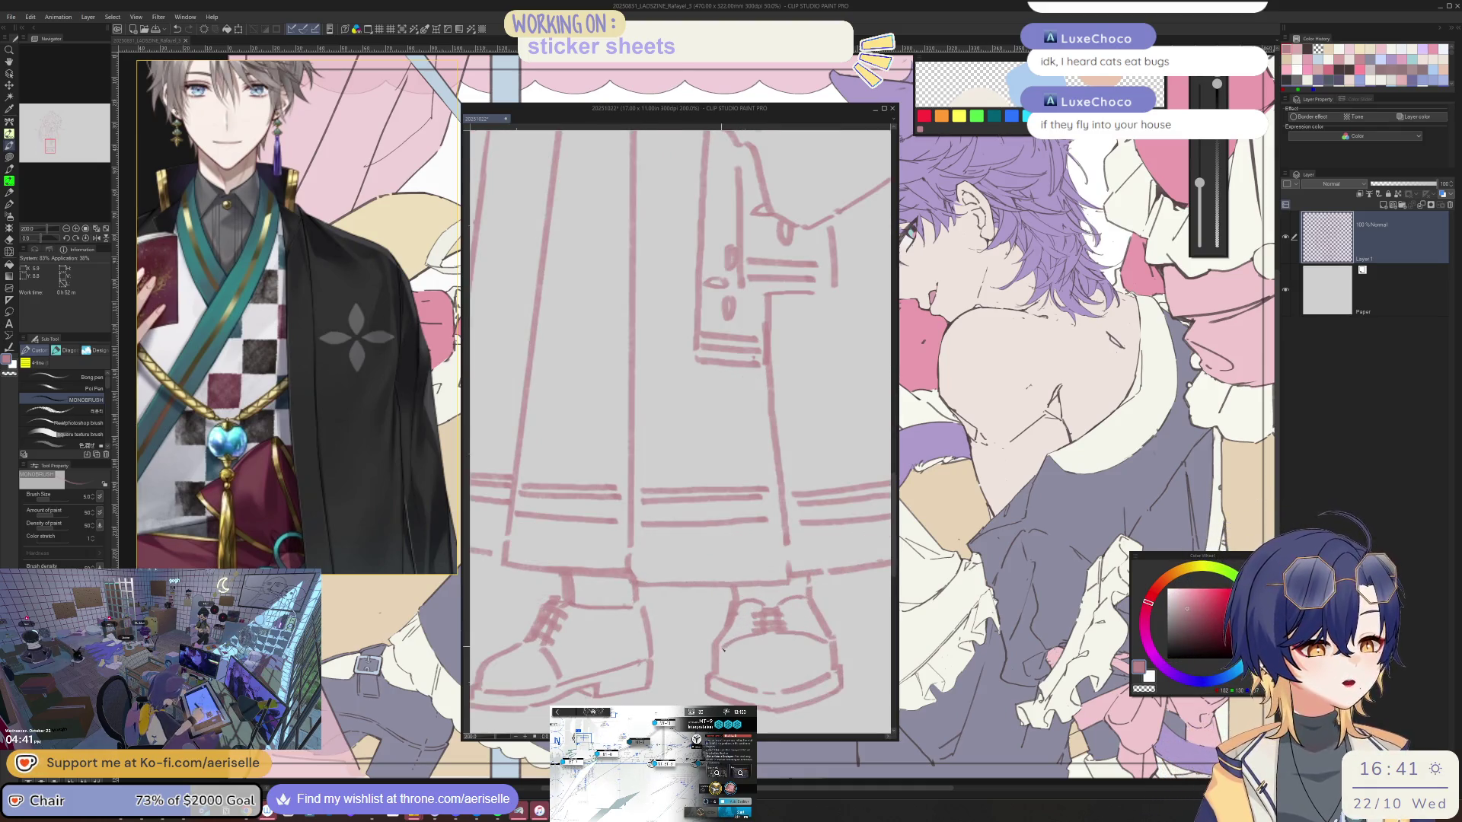
pyautogui.scroll(-4, 837, 609)
pyautogui.scroll(-3, 840, 616)
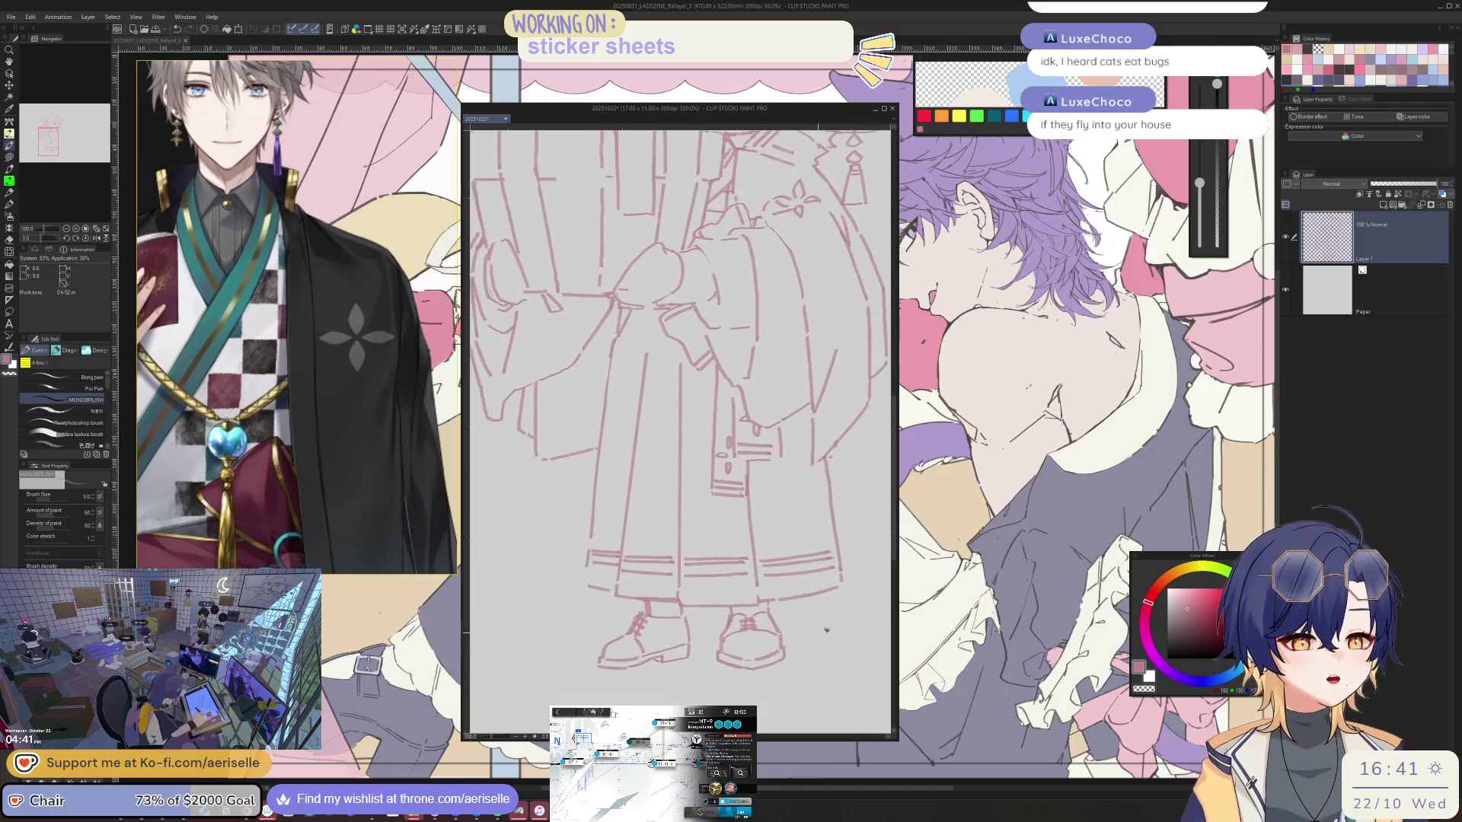
pyautogui.scroll(3, 801, 572)
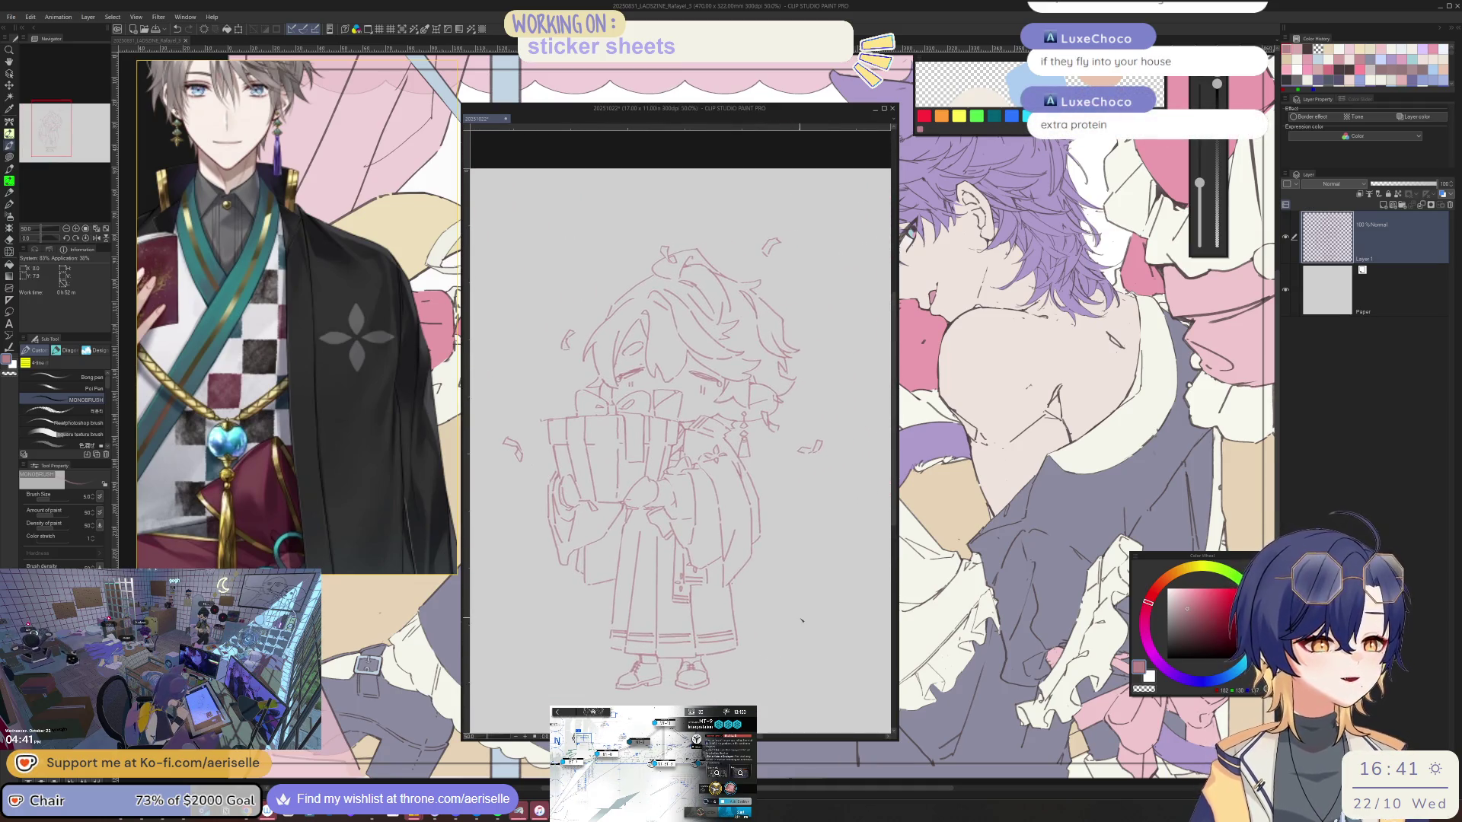
pyautogui.scroll(2, 743, 514)
pyautogui.scroll(3, 686, 435)
pyautogui.scroll(3, 686, 434)
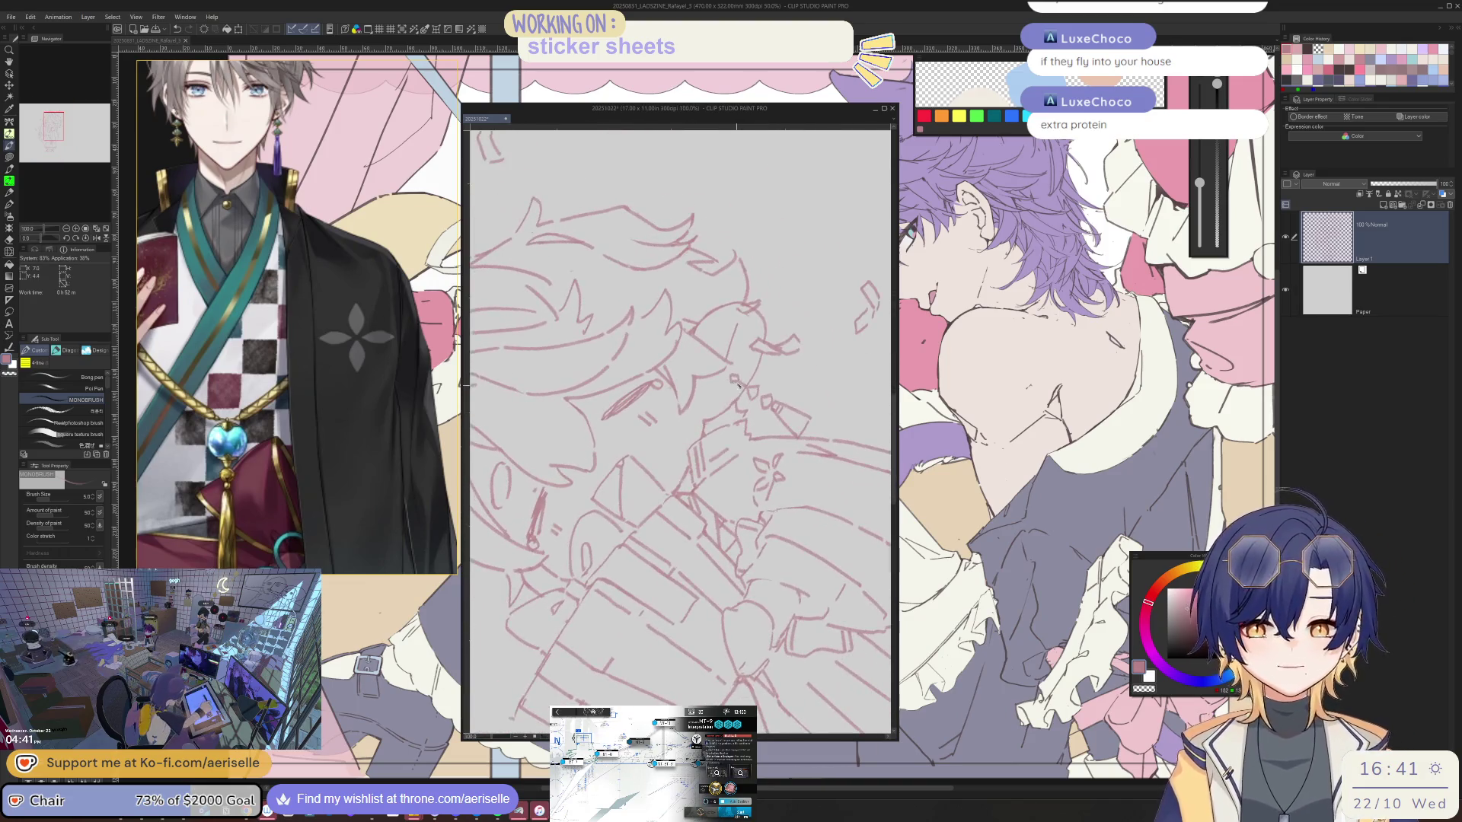
pyautogui.scroll(3, 685, 465)
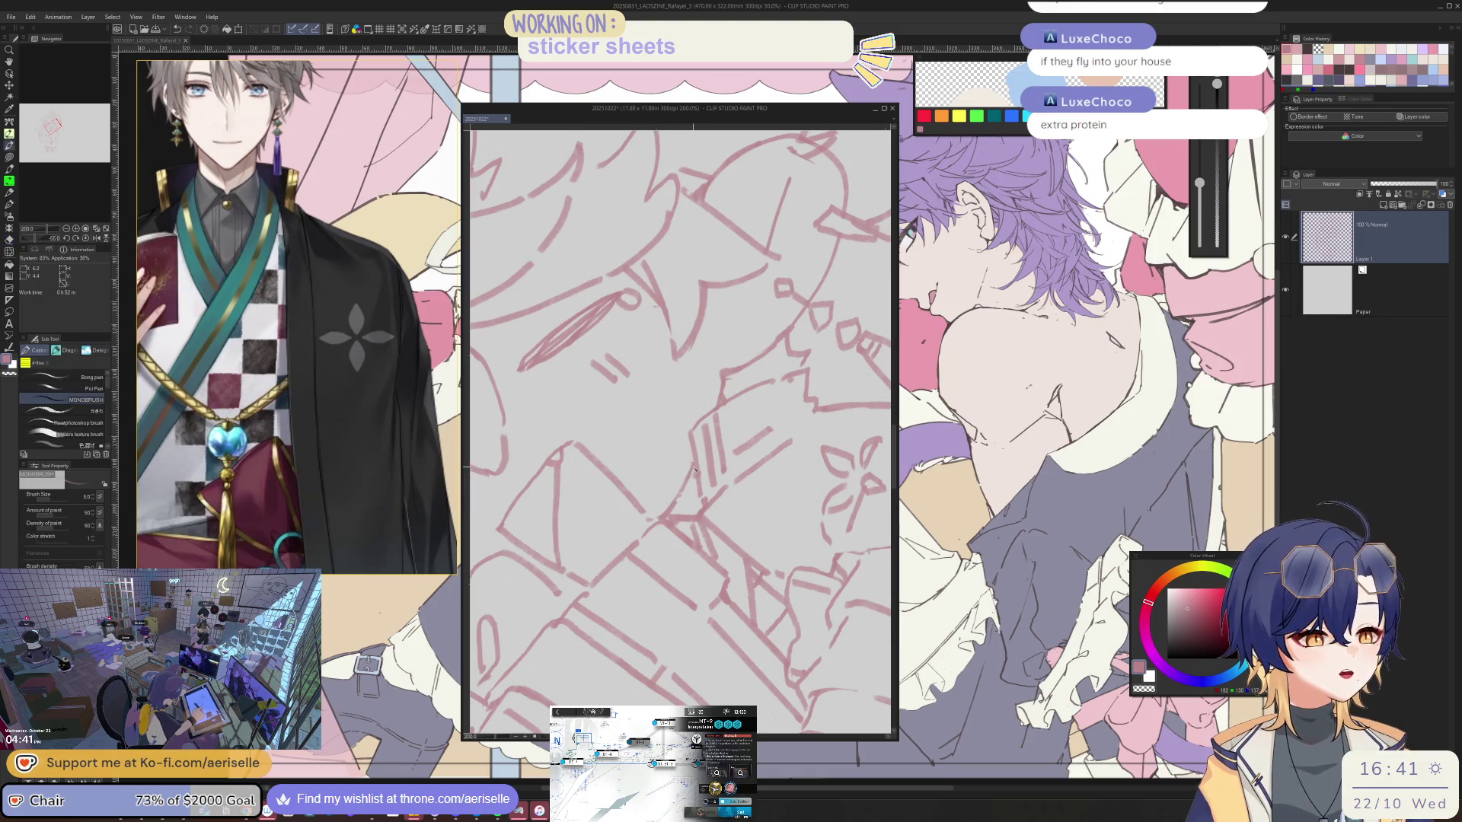
pyautogui.press('space')
pyautogui.moveTo(686, 468); pyautogui.dragTo(660, 451)
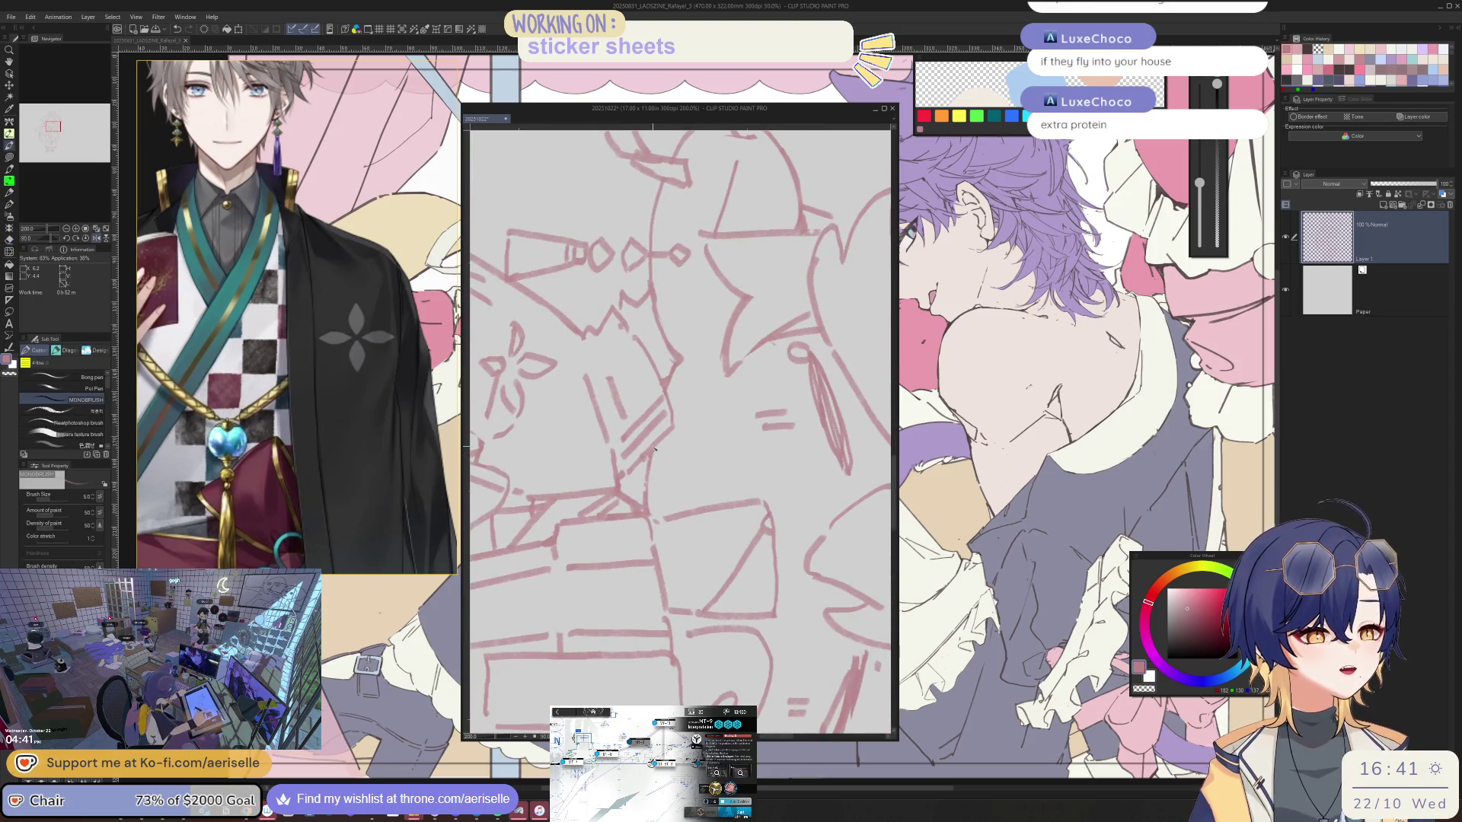
pyautogui.scroll(-2, 643, 490)
pyautogui.scroll(2, 685, 503)
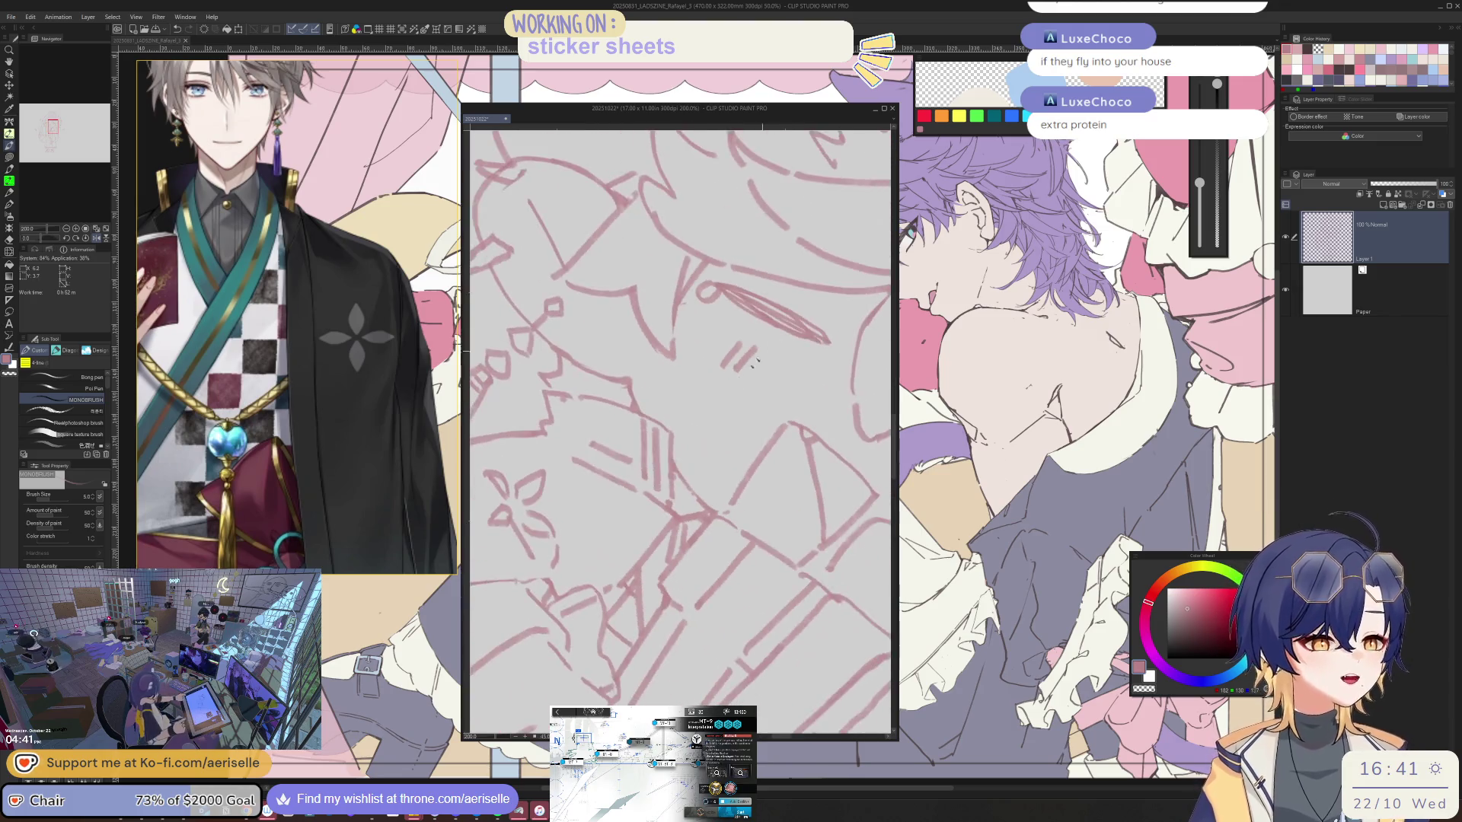
pyautogui.scroll(1, 709, 527)
pyautogui.press('b')
pyautogui.press('p')
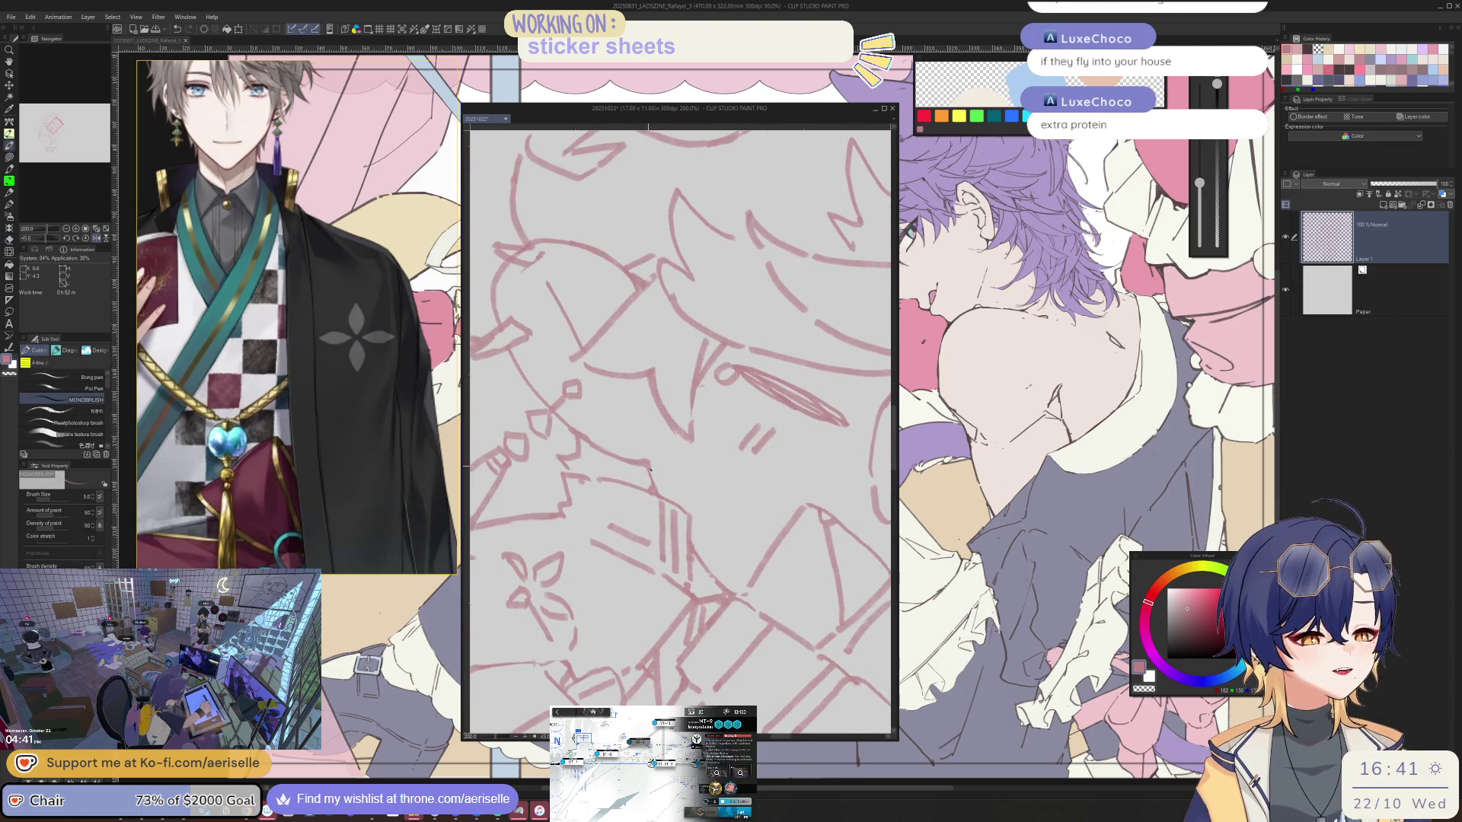
pyautogui.scroll(-4, 658, 482)
pyautogui.scroll(-1, 743, 457)
pyautogui.scroll(1, 806, 424)
pyautogui.scroll(-2, 807, 425)
pyautogui.scroll(-2, 822, 425)
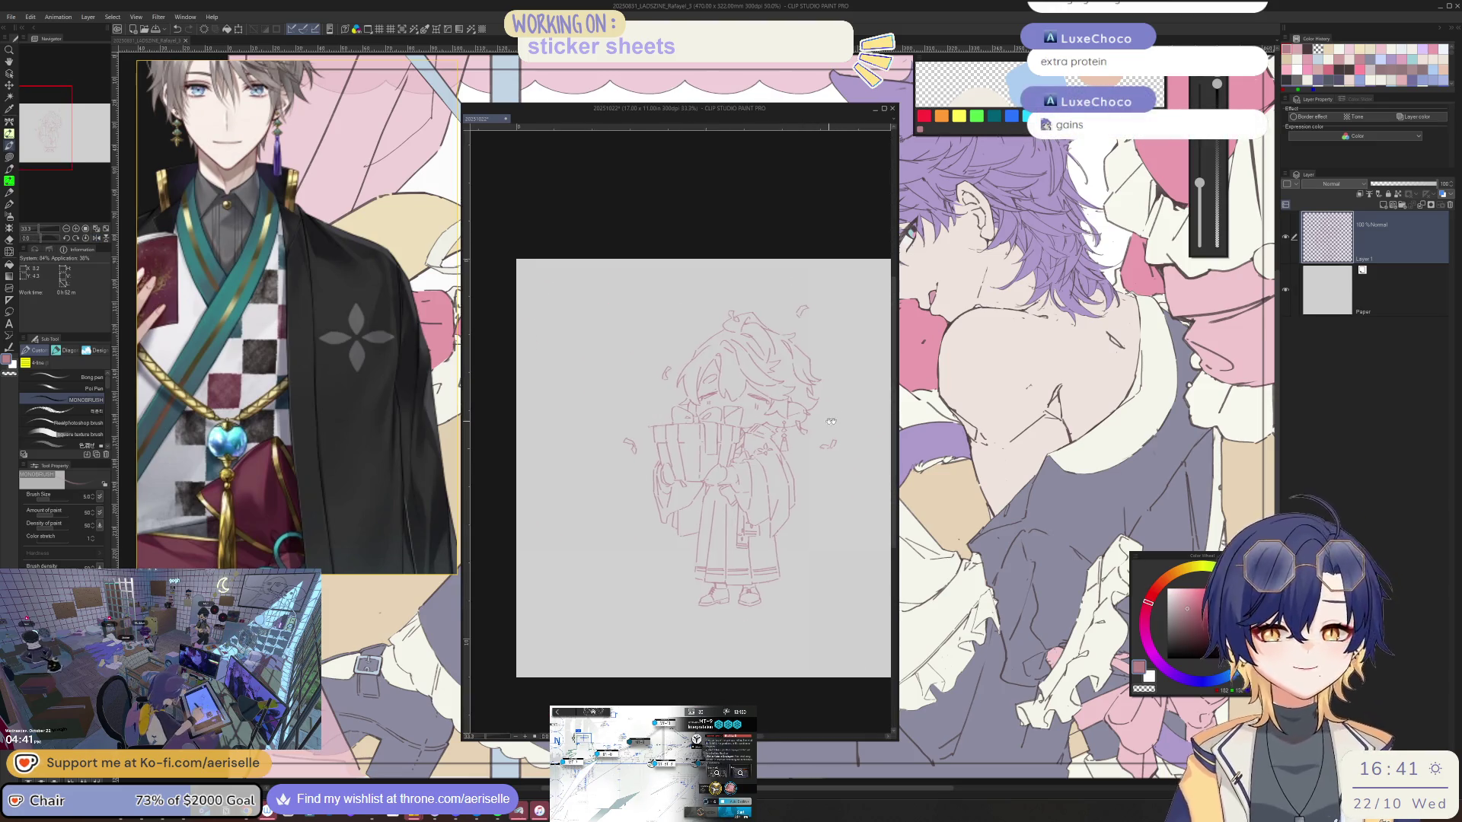
pyautogui.scroll(-2, 828, 425)
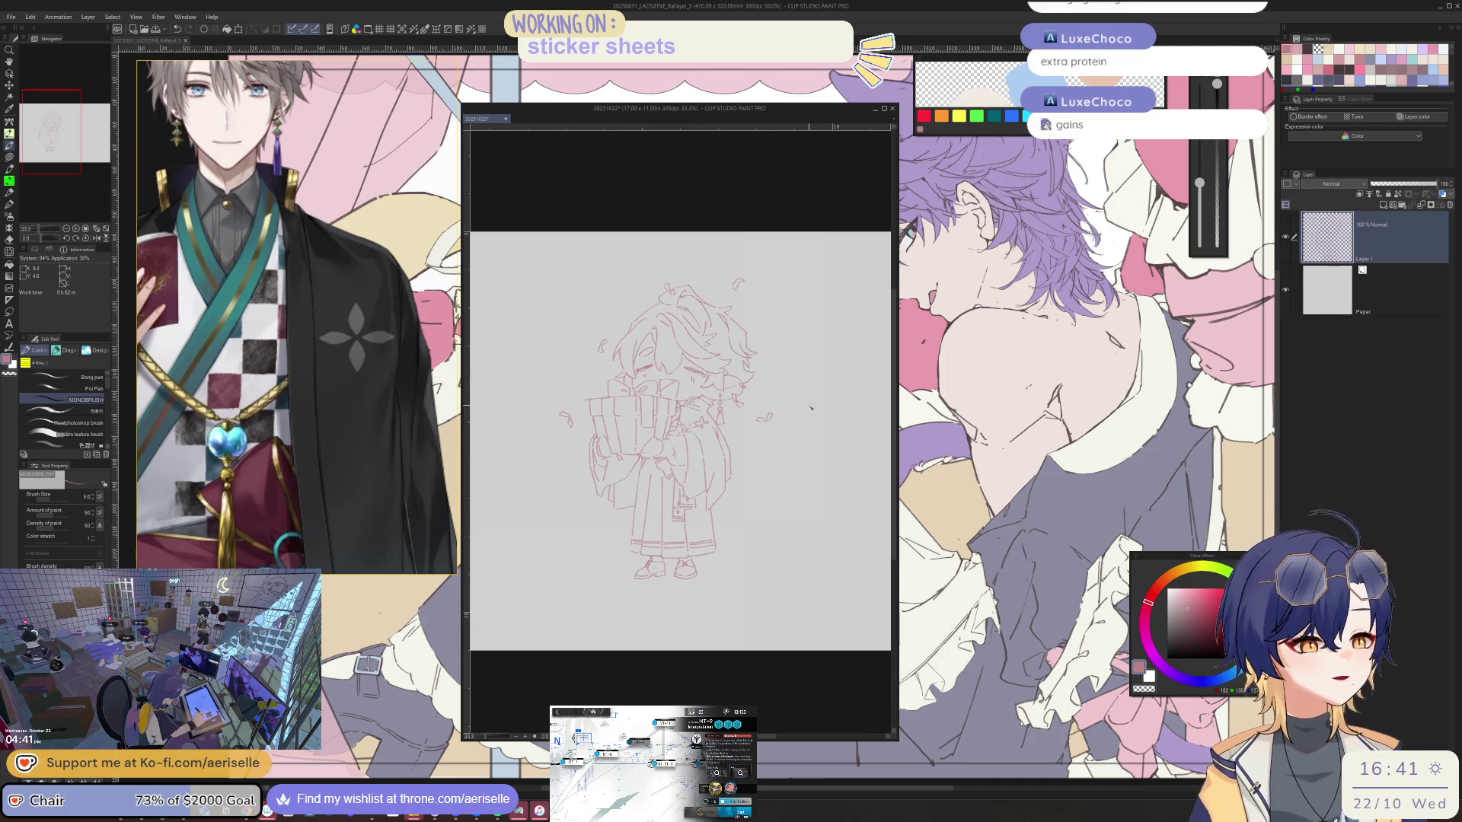
pyautogui.scroll(6, 642, 455)
# - Check the hands and card stack mirrored at tilted angles, then return the view upright
pyautogui.press('h')
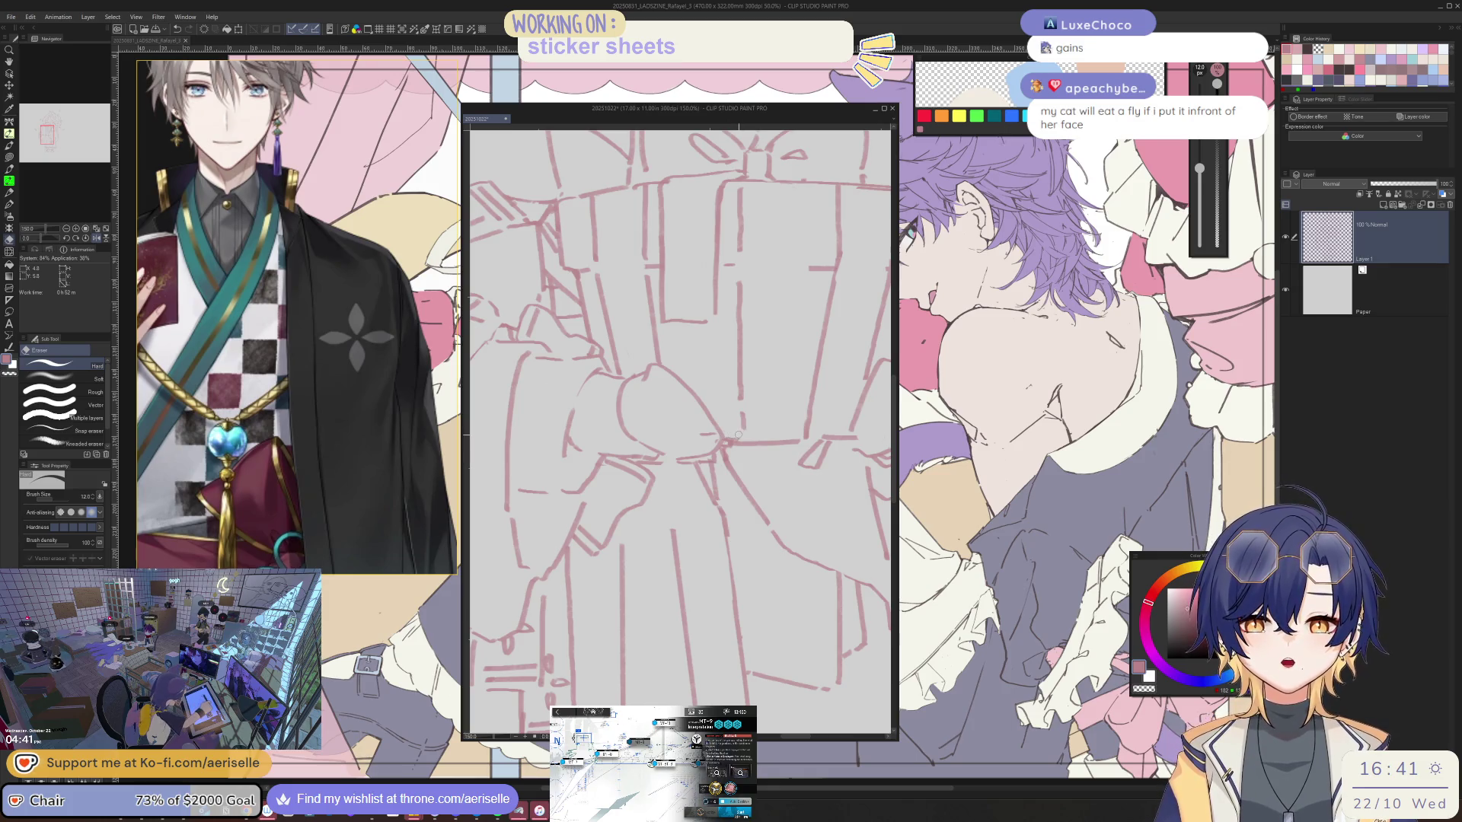
pyautogui.press('-')
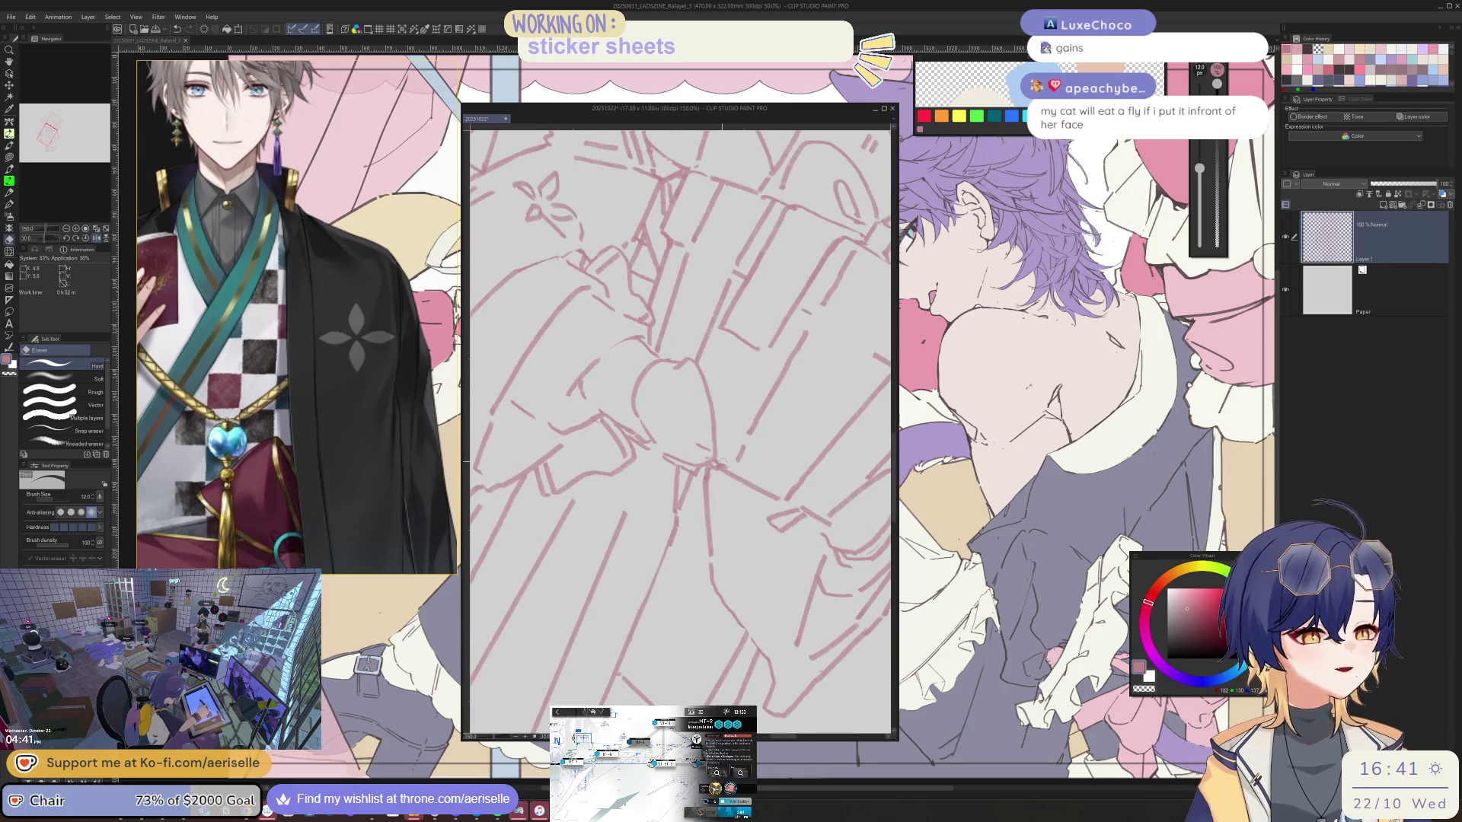
pyautogui.press('-')
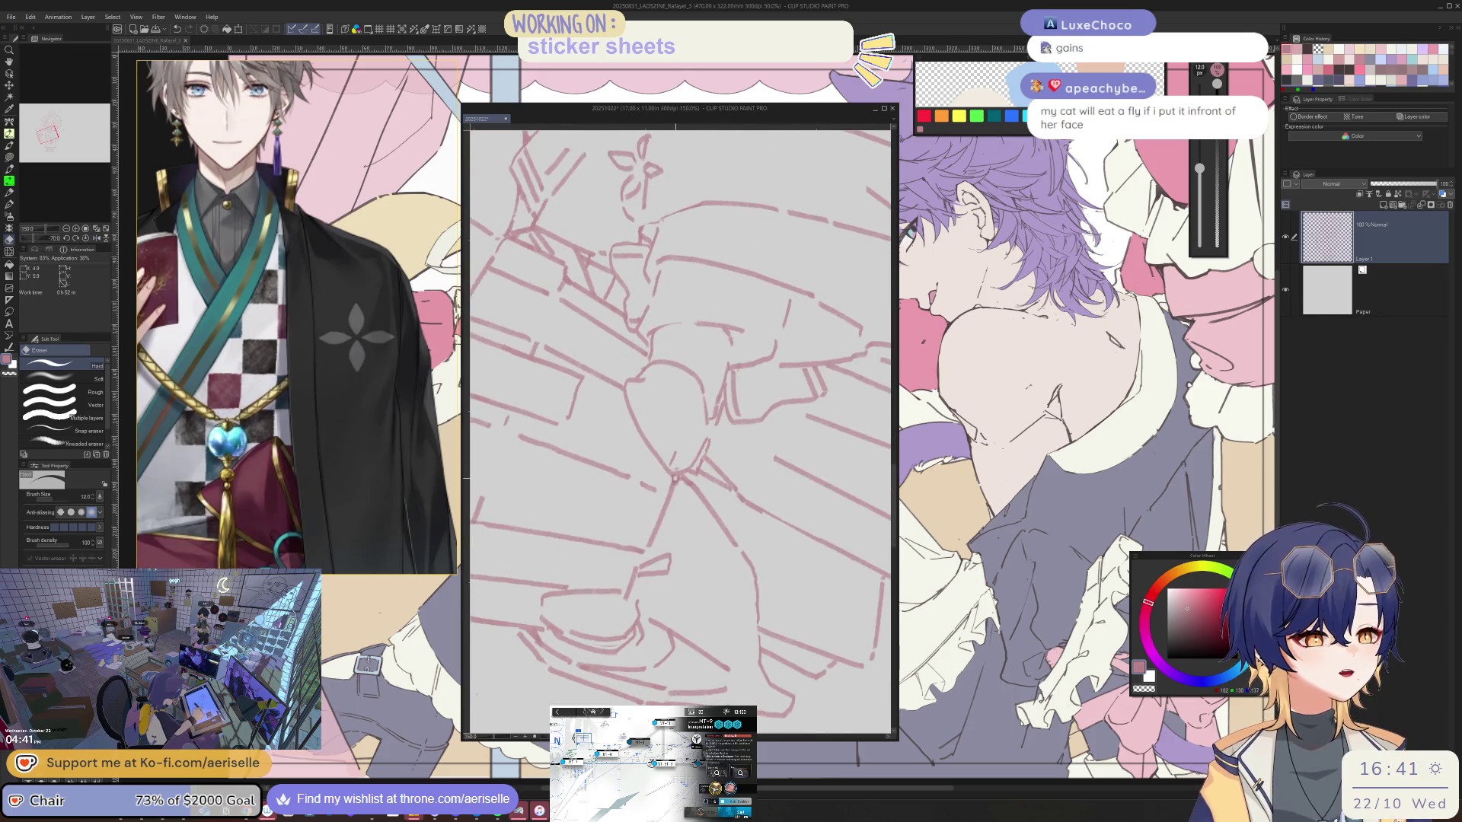
pyautogui.press('b')
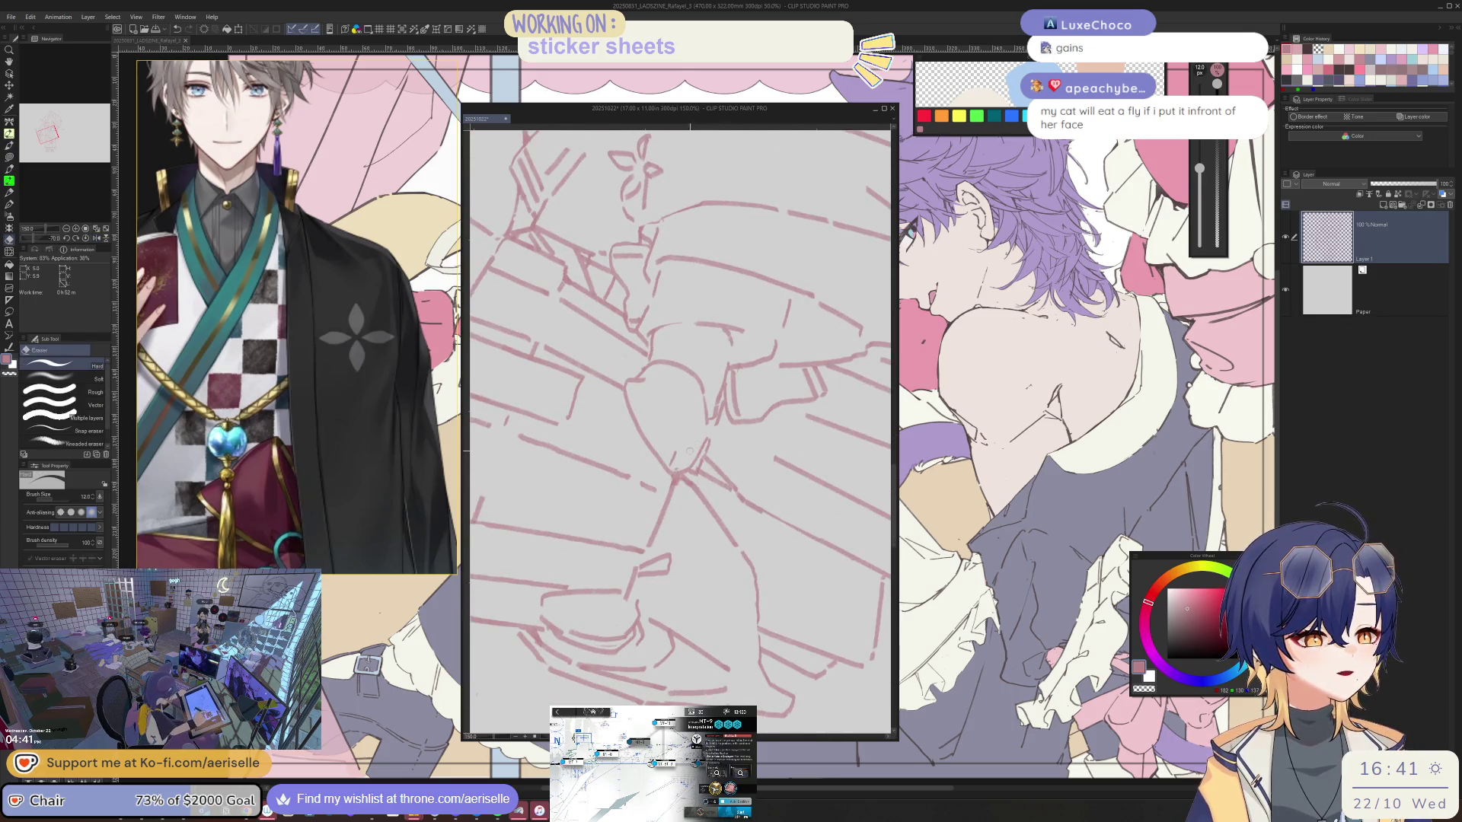
pyautogui.press('-')
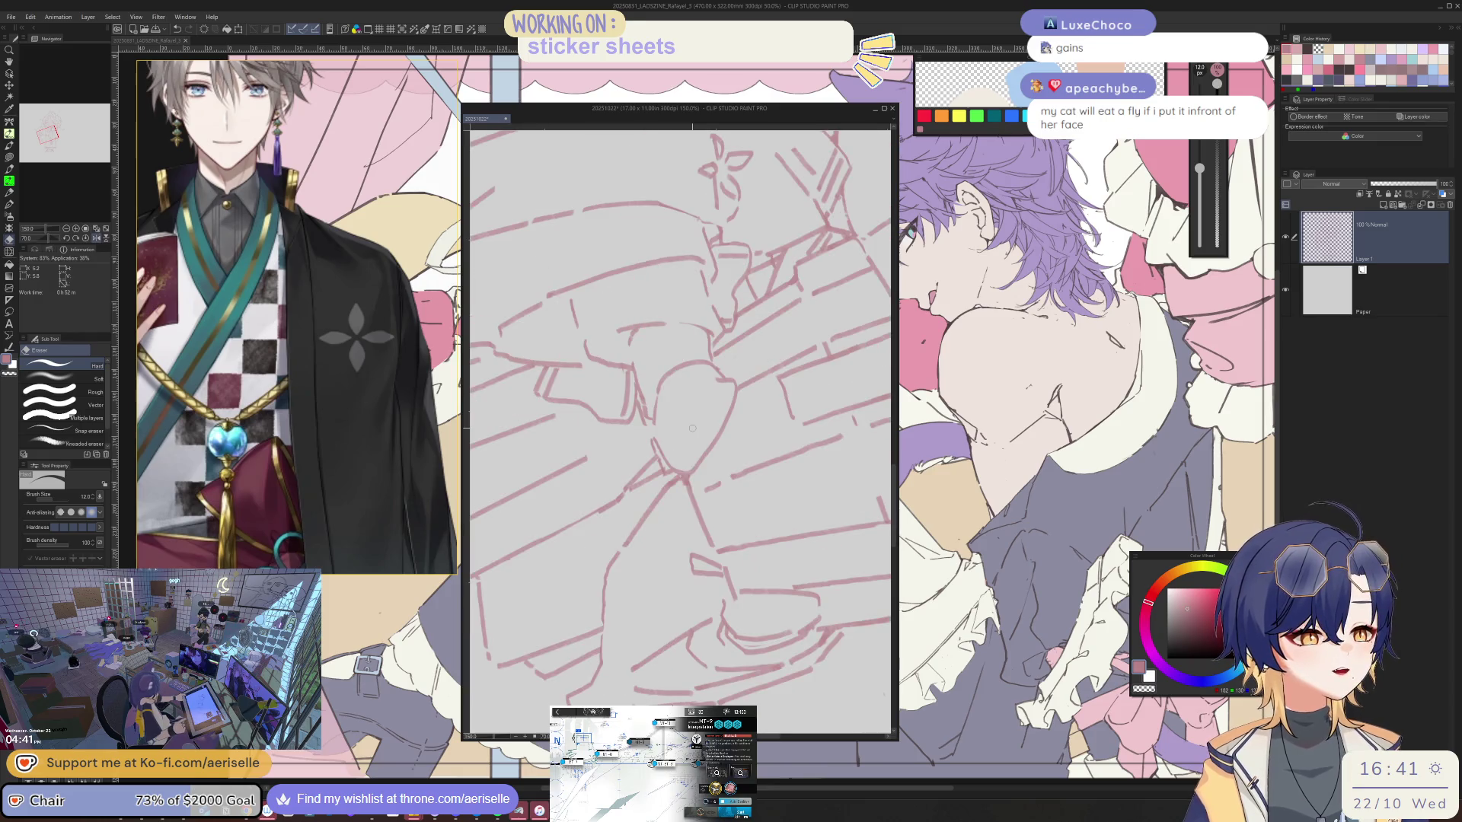
pyautogui.press('-')
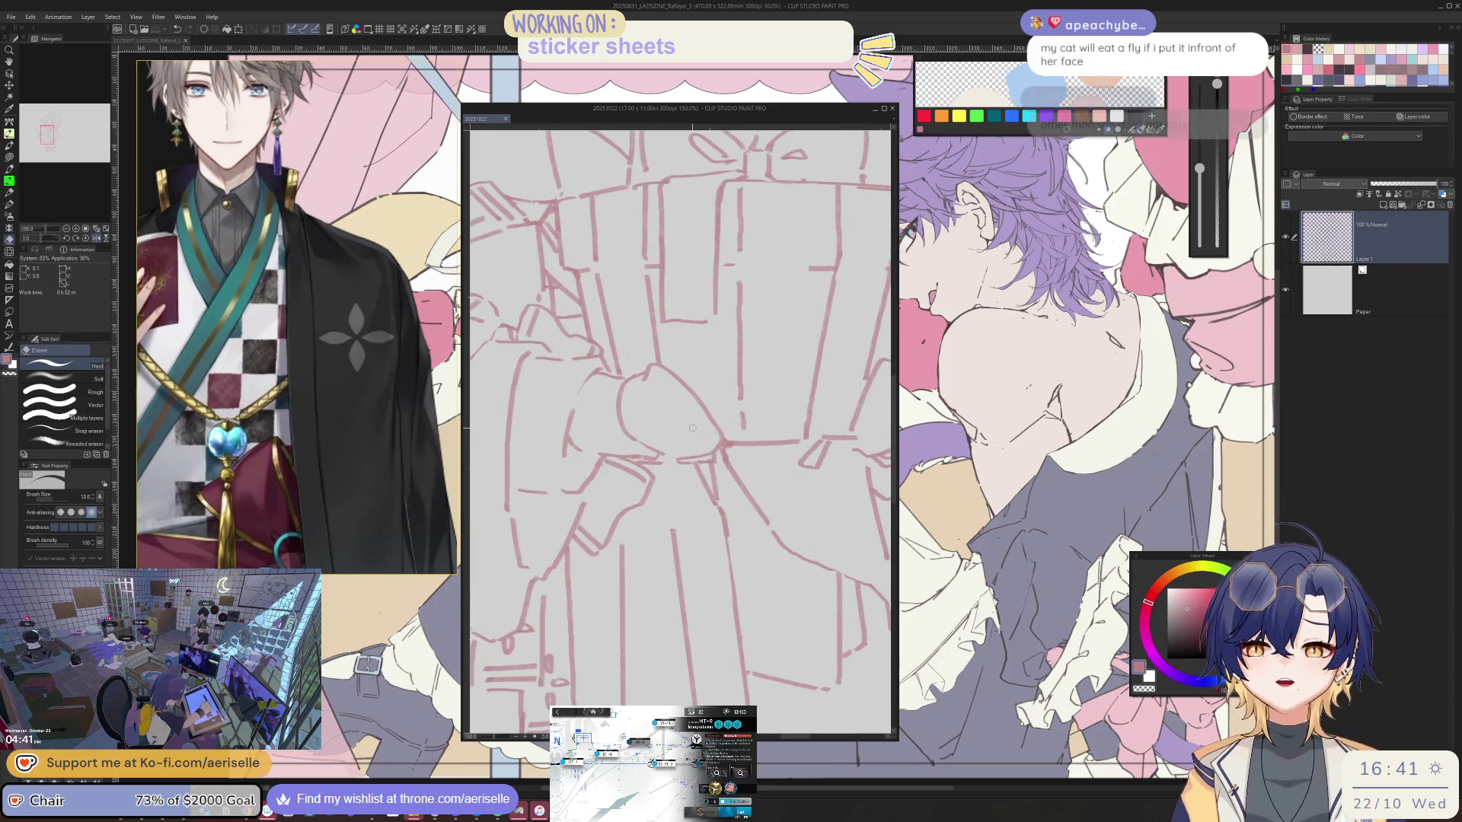